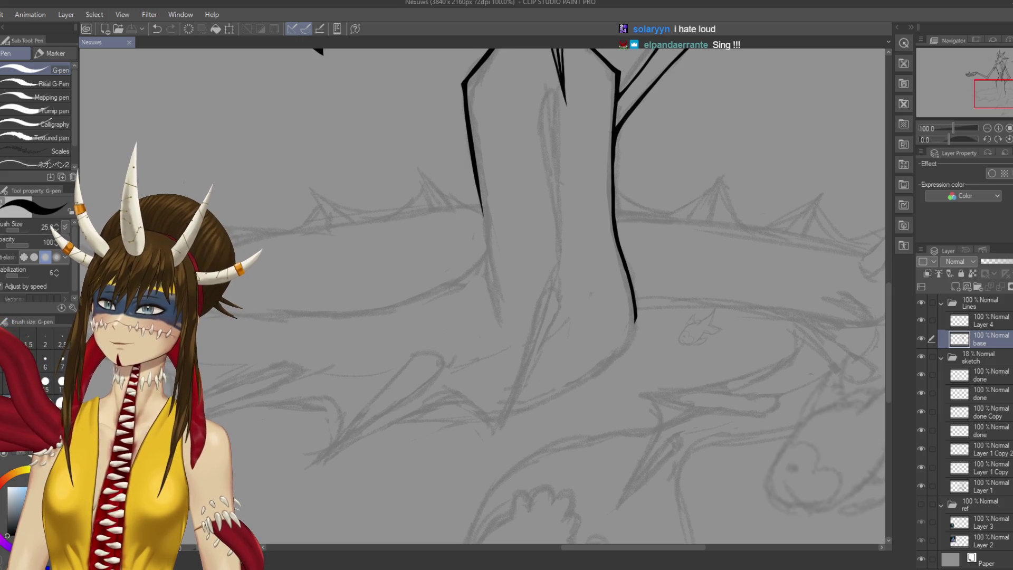
Retouch the trunk's right ink line and try extending it down-left along the sketch
mouse_move(615, 242)
mouse_down()
mouse_move(634, 320)
mouse_move(683, 290)
mouse_move(653, 303)
mouse_up()
key(ctrl+s)
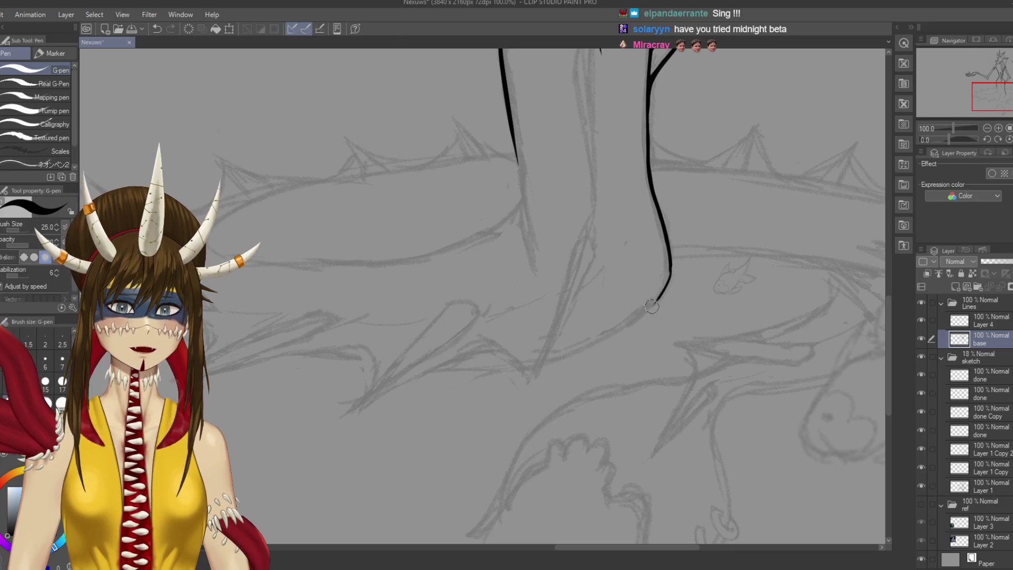
key(ctrl+z)
mouse_move(669, 269)
mouse_down()
mouse_move(649, 315)
mouse_move(666, 287)
mouse_move(594, 351)
mouse_up()
key(ctrl+z)
key(ctrl+z)
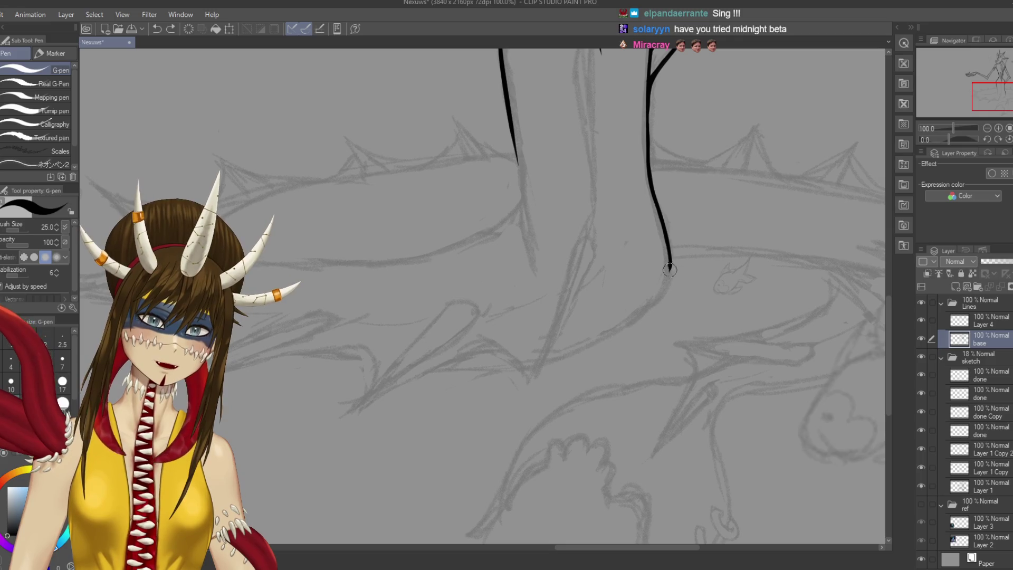
mouse_move(670, 267)
mouse_down()
mouse_move(639, 321)
mouse_move(593, 355)
mouse_up()
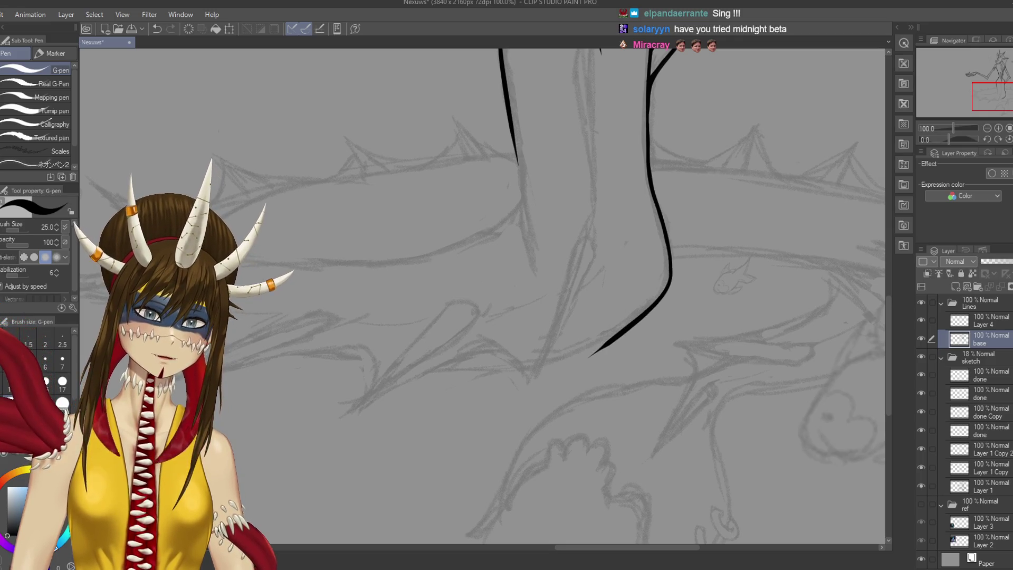
key(ctrl+z)
mouse_move(669, 270)
mouse_down()
mouse_move(659, 296)
mouse_move(613, 330)
mouse_up()
key(ctrl+z)
key(ctrl+z)
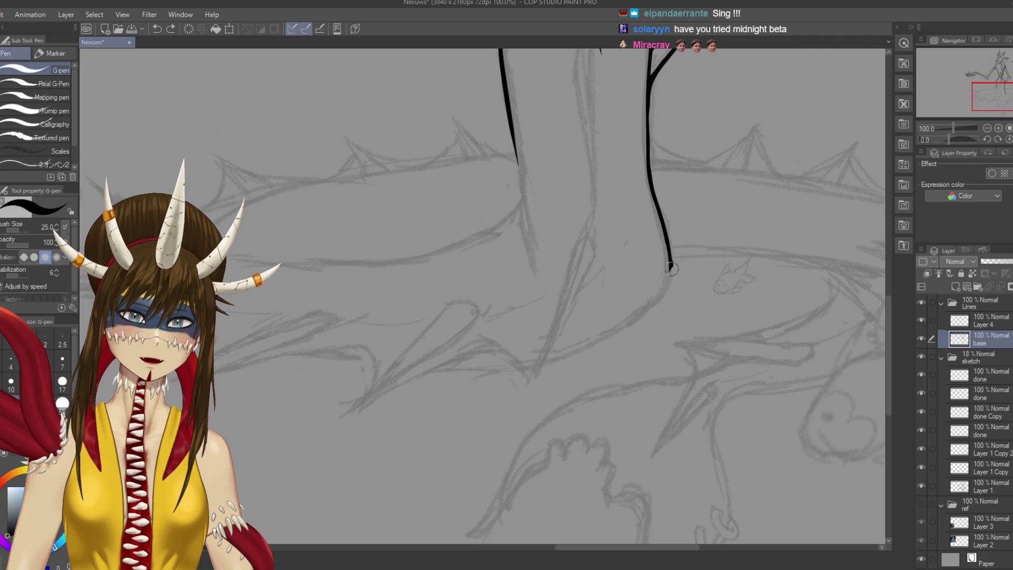
mouse_move(670, 266)
mouse_down()
mouse_move(640, 320)
mouse_move(586, 352)
mouse_up()
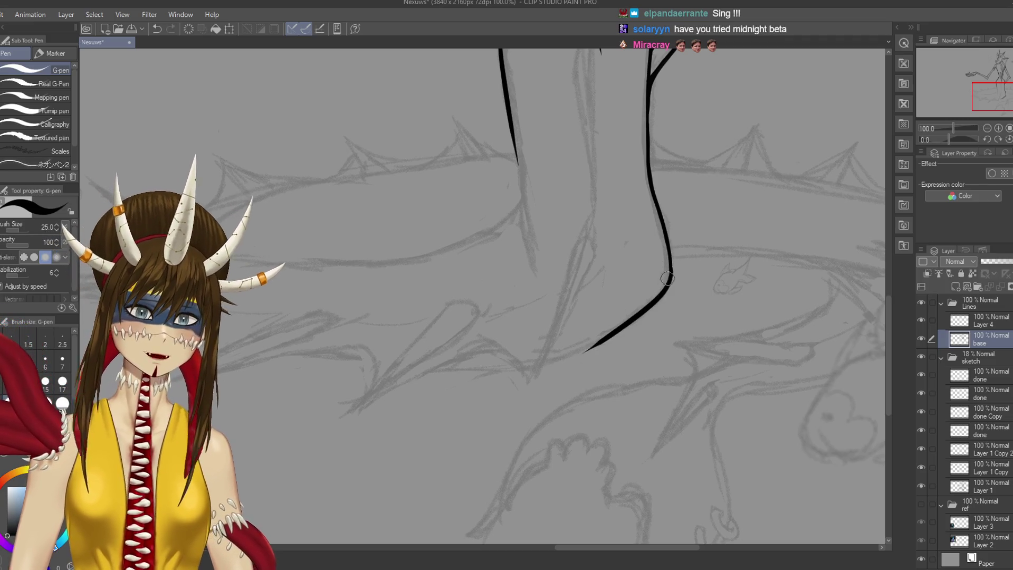
Redraw the trunk line's down-left extension to meet the lower curve and save
key(ctrl+z)
mouse_move(670, 269)
mouse_down()
mouse_move(646, 309)
mouse_move(614, 333)
mouse_up()
key(ctrl+z)
drag(670, 266, 628, 322)
key(ctrl+z)
mouse_move(670, 269)
mouse_down()
mouse_move(668, 290)
mouse_move(590, 354)
mouse_up()
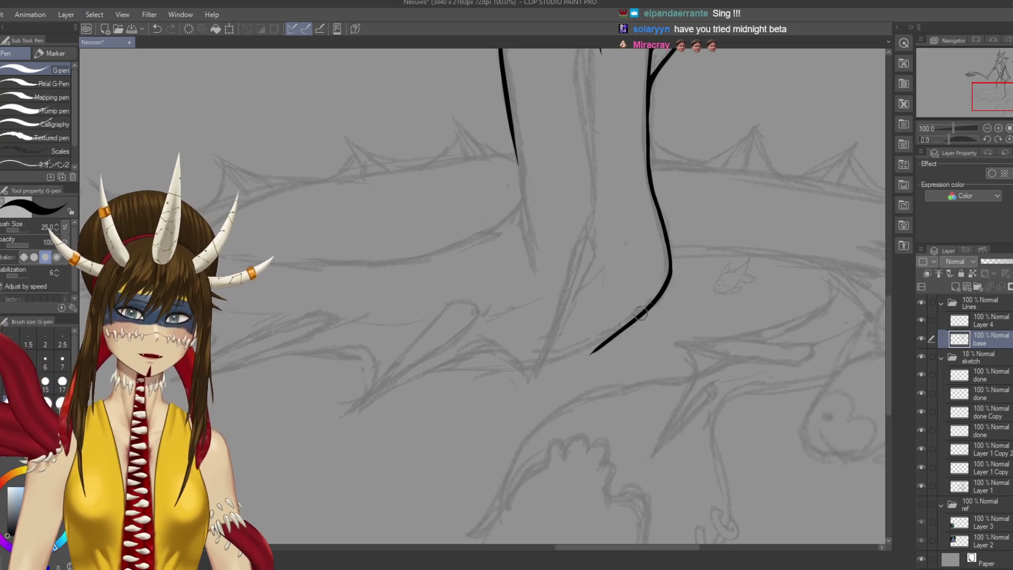
key(ctrl+z)
drag(669, 270, 590, 345)
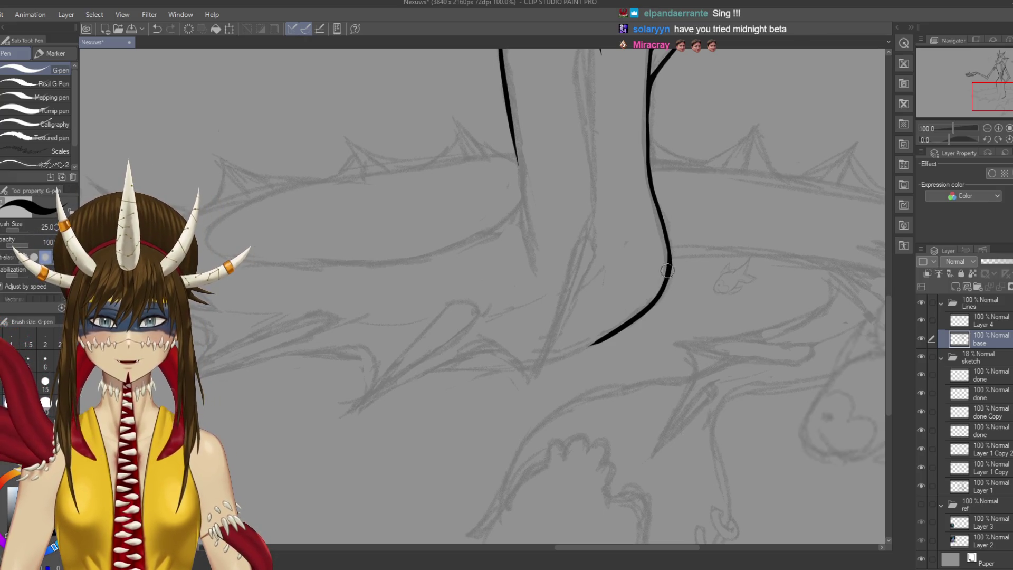
key(ctrl+s)
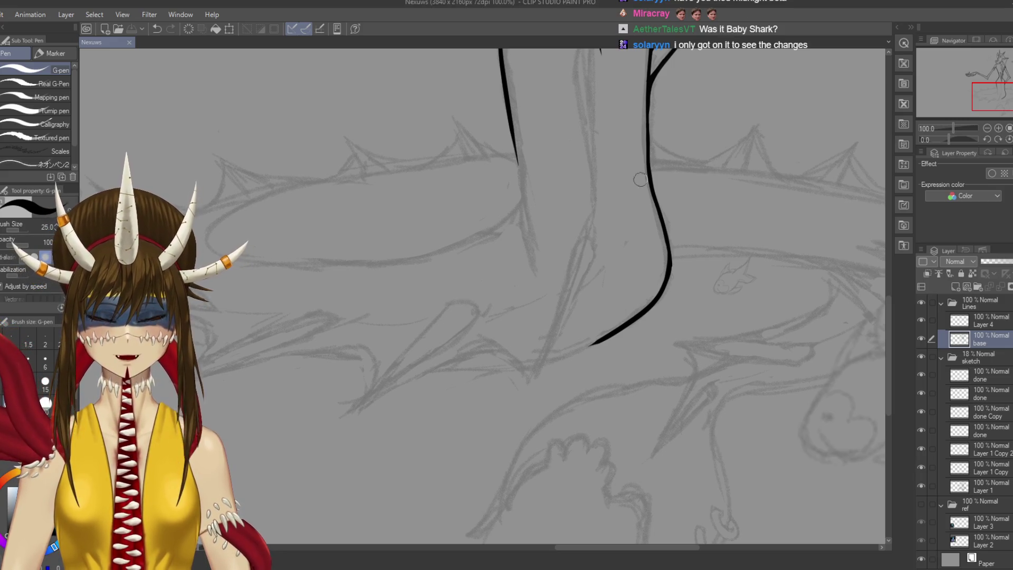
Erase a rough edge on the trunk's right line and save the drawing
click(623, 282)
key(ctrl+z)
key(ctrl+s)
key(e)
drag(672, 259, 673, 263)
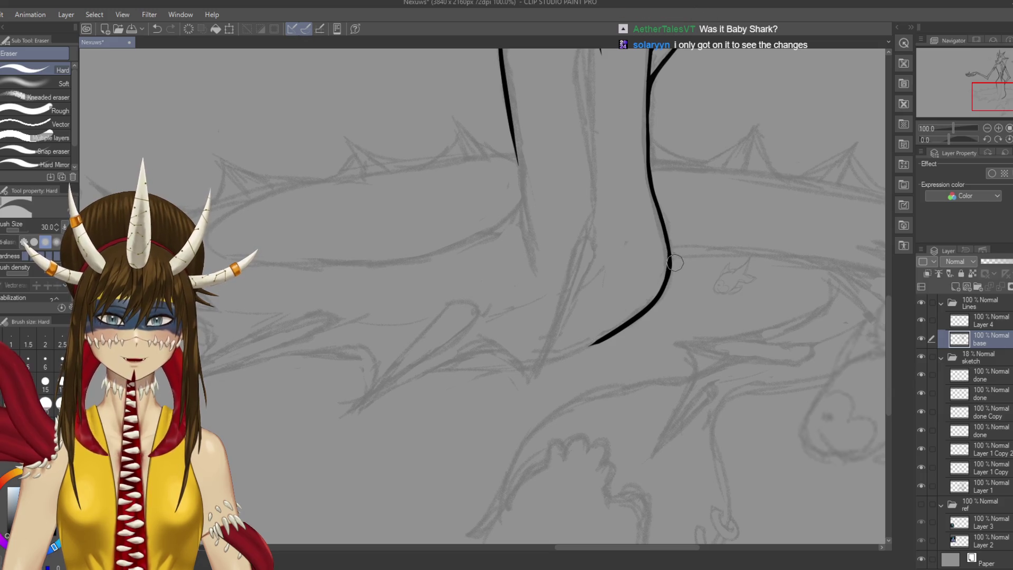
key(ctrl+s)
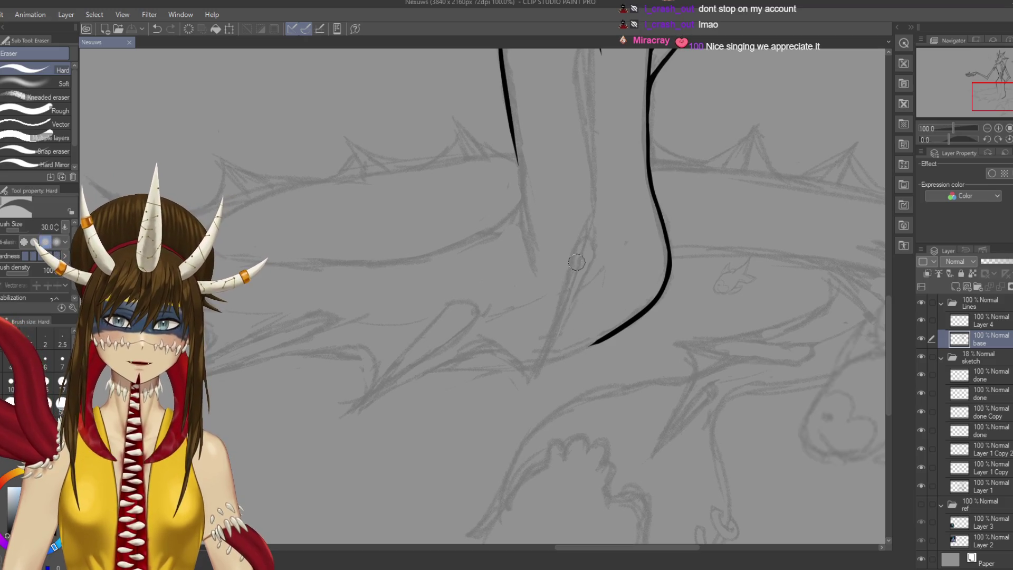
Erase and redraw the trunk's right line with a thicker curve, then save
scroll(692, 277, down, 2)
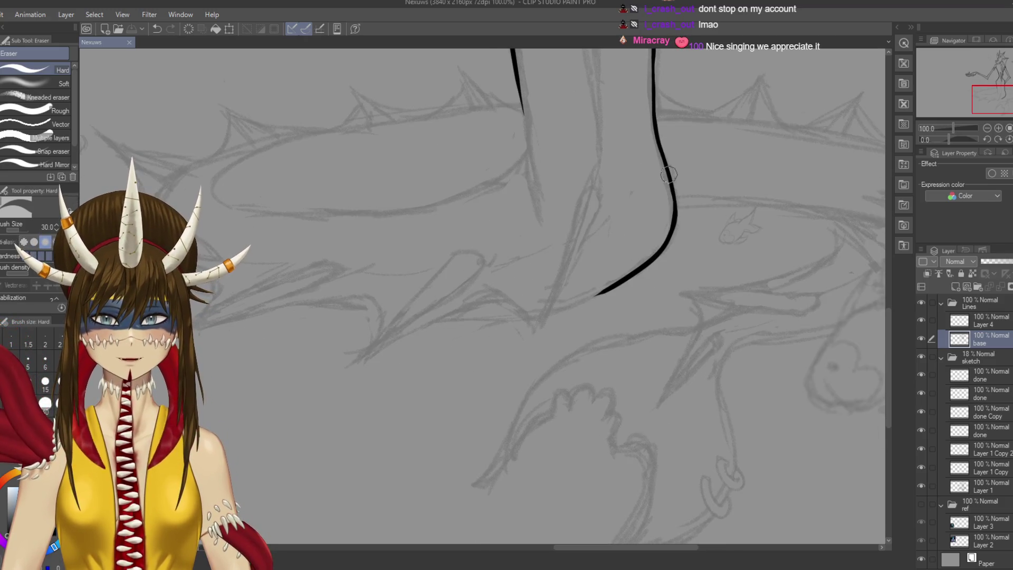
drag(671, 169, 678, 211)
key(p)
key(ctrl+s)
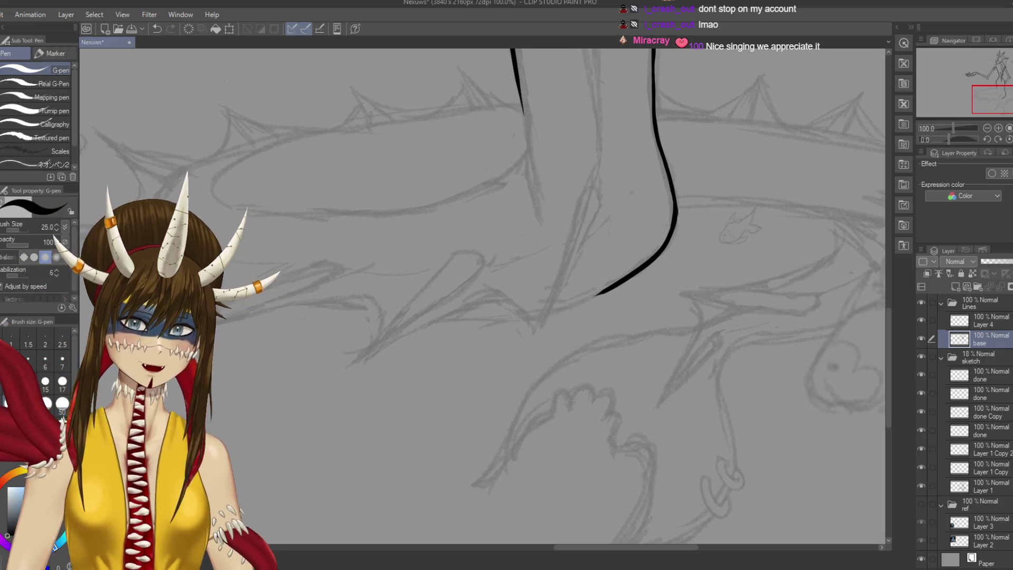
drag(668, 168, 678, 212)
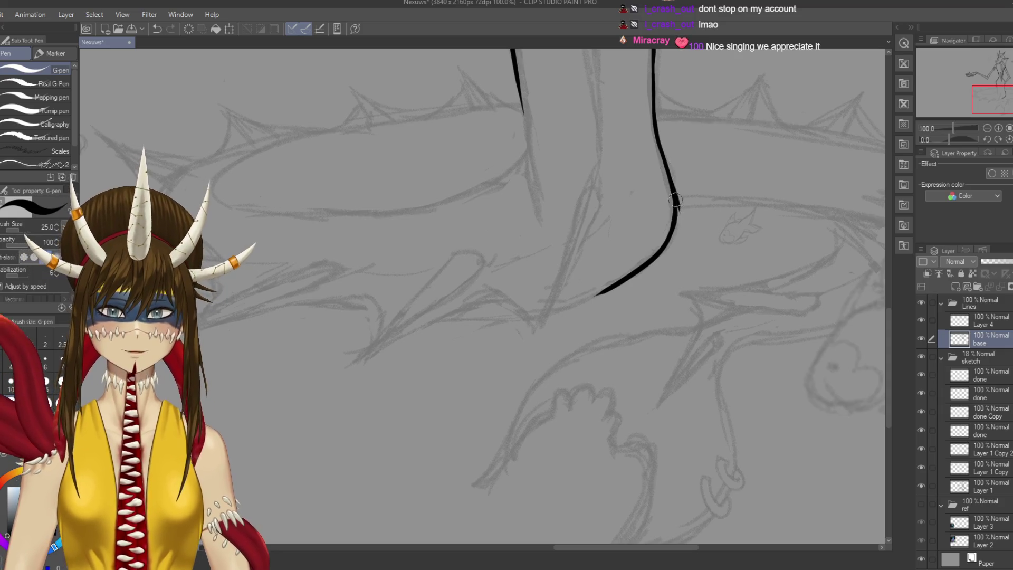
drag(677, 198, 651, 260)
key(ctrl+z)
drag(678, 209, 675, 228)
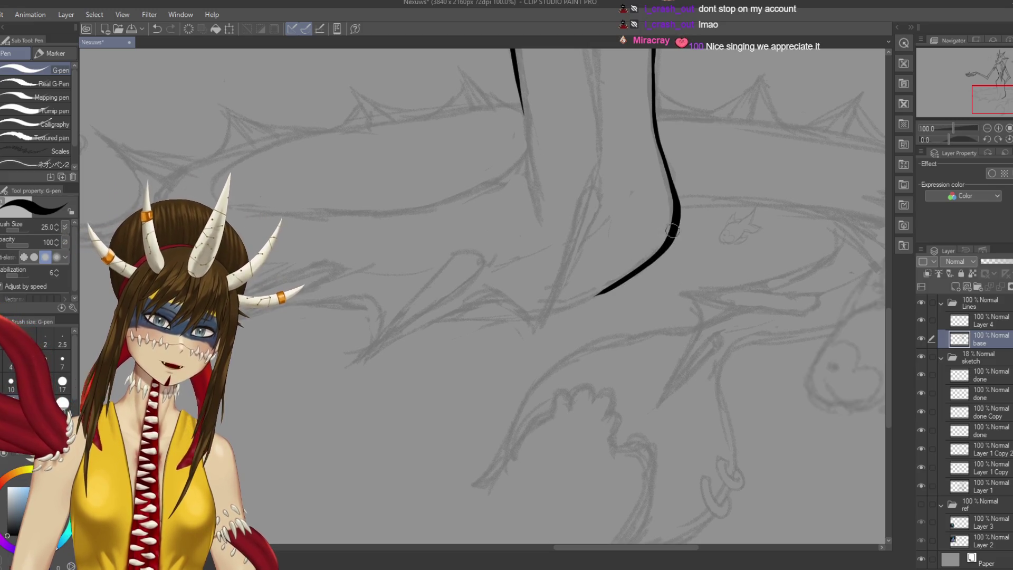
scroll(657, 203, up, 1)
drag(654, 182, 664, 233)
key(ctrl+z)
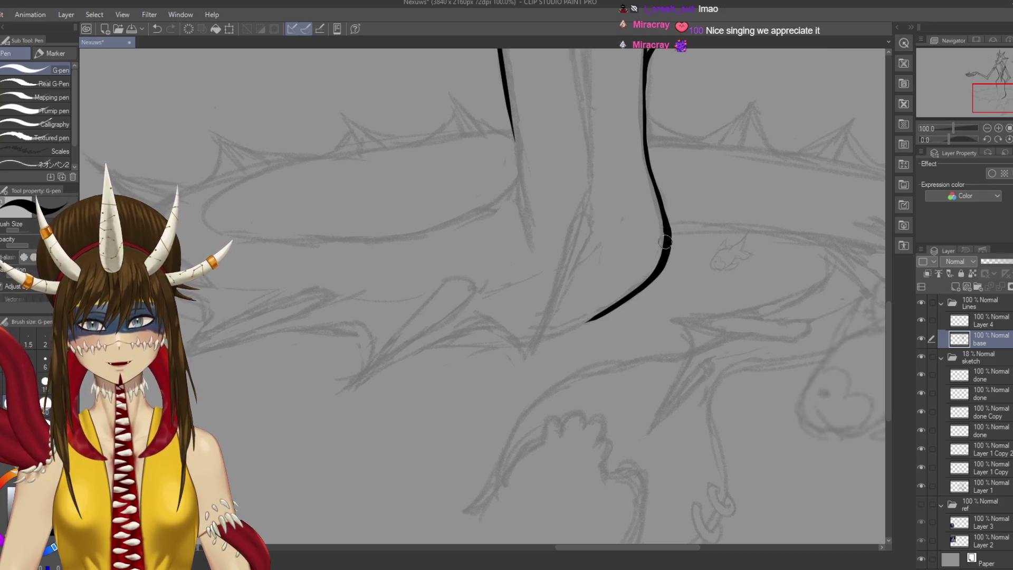
key(ctrl+s)
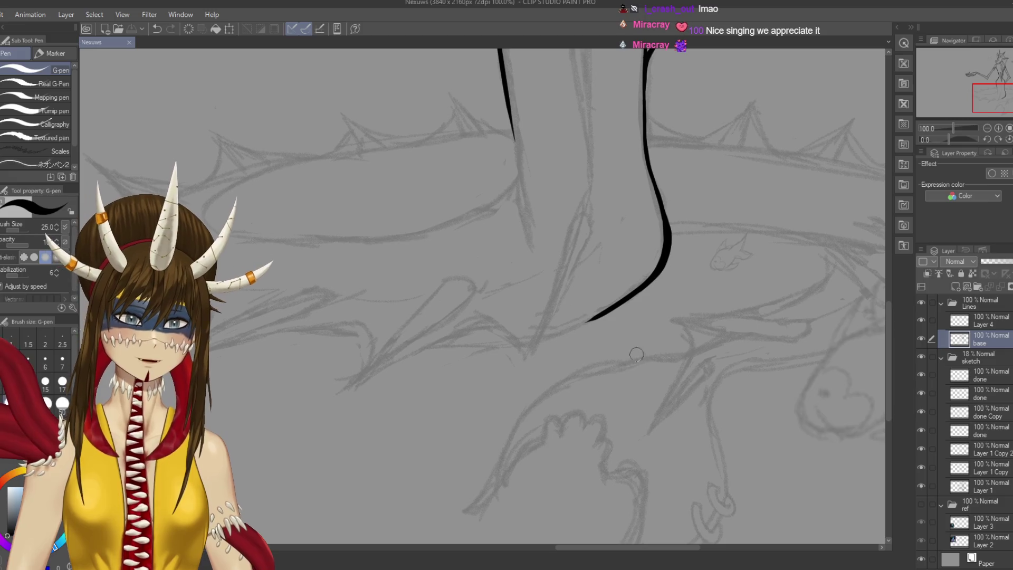
Pan to the trunk's left line, trace it down the sketch, and save
drag(475, 264, 525, 298)
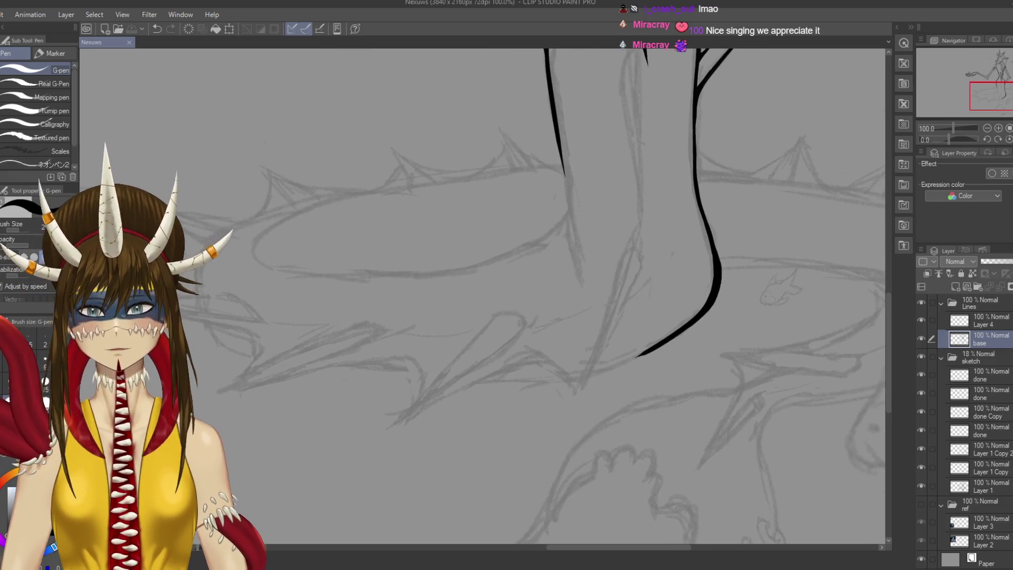
drag(564, 161, 583, 261)
key(ctrl+z)
key(ctrl+z)
drag(564, 158, 580, 290)
key(ctrl+z)
drag(561, 157, 574, 236)
key(ctrl+z)
key(ctrl+z)
mouse_move(561, 156)
mouse_down()
mouse_move(583, 274)
mouse_move(570, 197)
mouse_move(581, 260)
mouse_up()
key(ctrl+z)
key(ctrl+s)
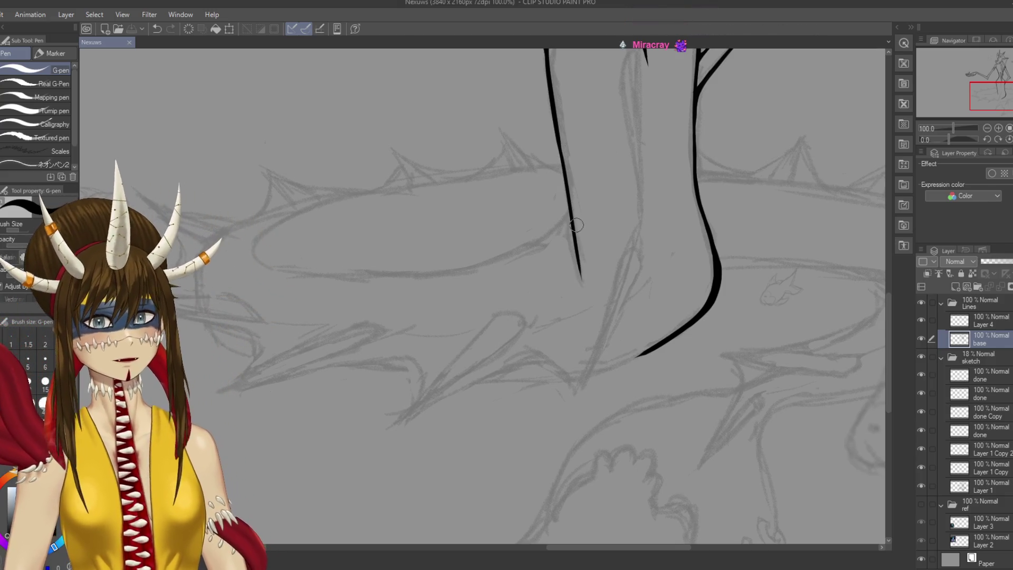
Re-stroke the left trunk line so it ends lower down the sketch, then save
drag(572, 290, 595, 353)
scroll(565, 91, down, 1)
drag(568, 97, 593, 241)
key(ctrl+z)
key(ctrl+z)
drag(580, 185, 600, 307)
key(ctrl+z)
key(ctrl+z)
key(ctrl+z)
drag(574, 176, 606, 327)
key(ctrl+z)
drag(576, 179, 600, 319)
drag(590, 240, 603, 319)
key(e)
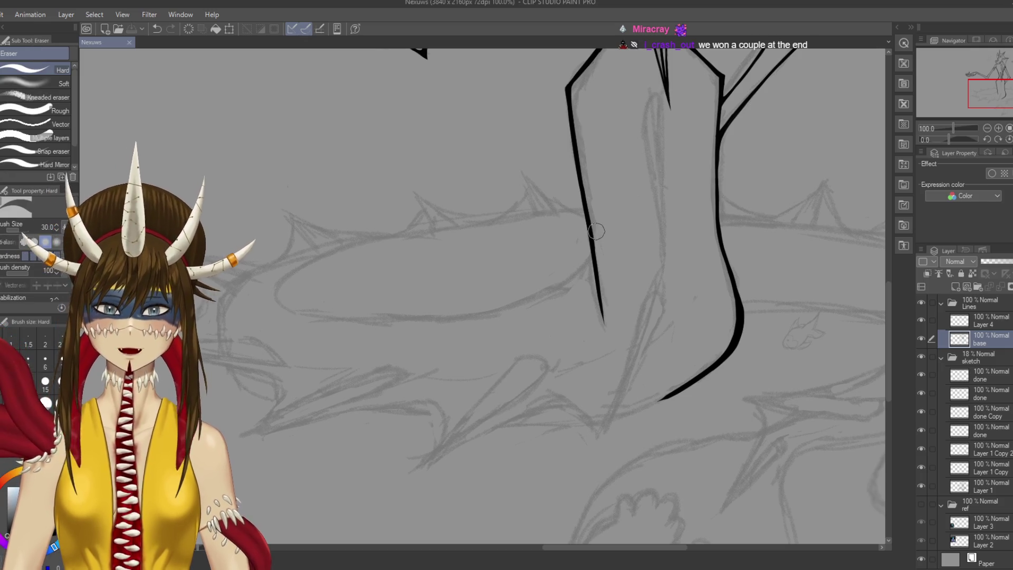
key(ctrl+s)
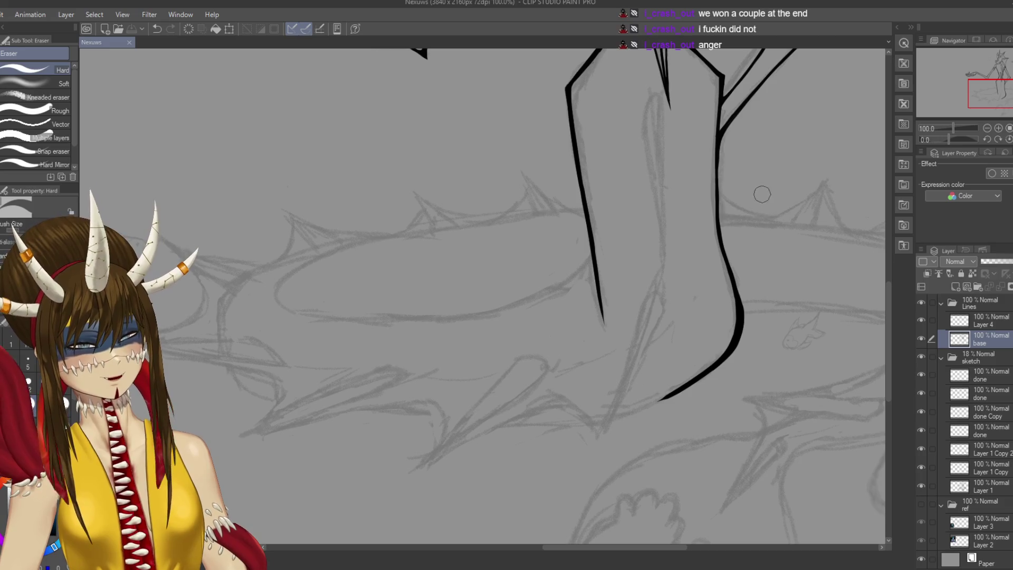
mouse_move(475, 317)
mouse_down()
mouse_move(487, 261)
mouse_move(556, 149)
mouse_up()
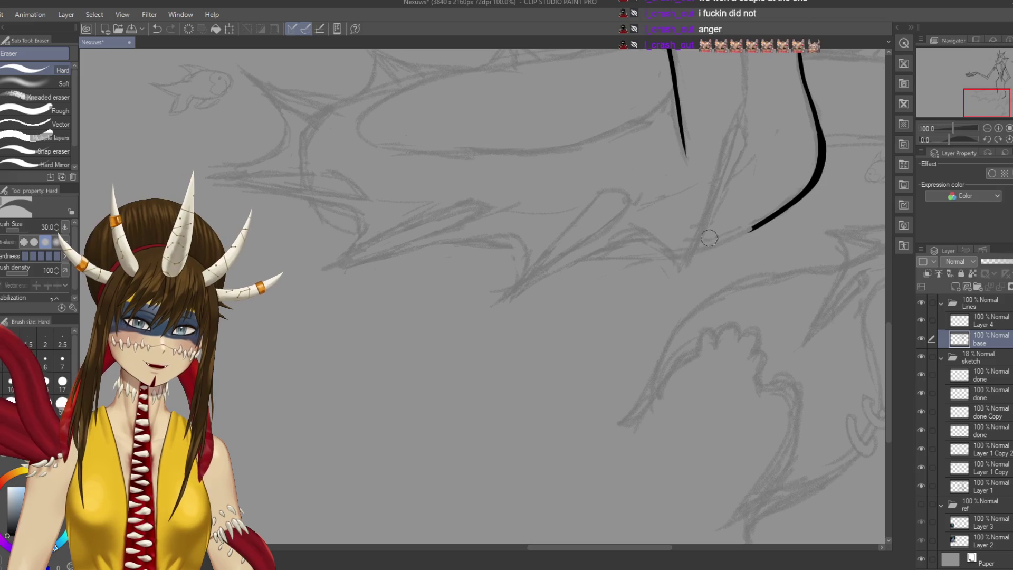
Rotate the canvas and ink the lower line down along the sketch curve
key(p)
drag(511, 230, 441, 237)
drag(607, 182, 589, 247)
key(ctrl+z)
drag(607, 179, 590, 246)
key(ctrl+z)
drag(607, 180, 592, 245)
key(ctrl+z)
drag(607, 180, 571, 296)
key(ctrl+z)
drag(607, 179, 562, 303)
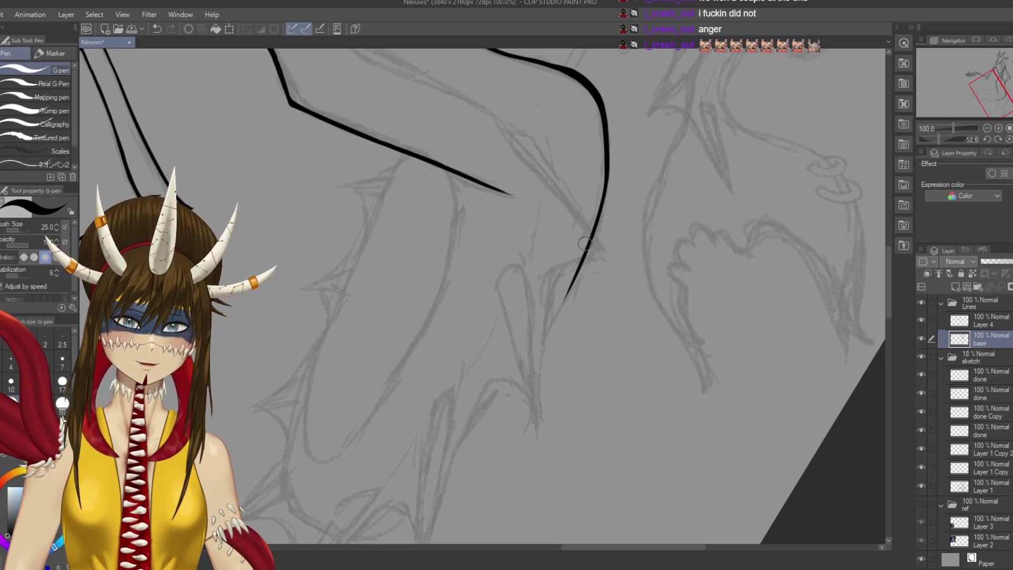
Trace the next body curve with ink through several retries and save
scroll(606, 178, up, 1)
scroll(483, 298, up, 3)
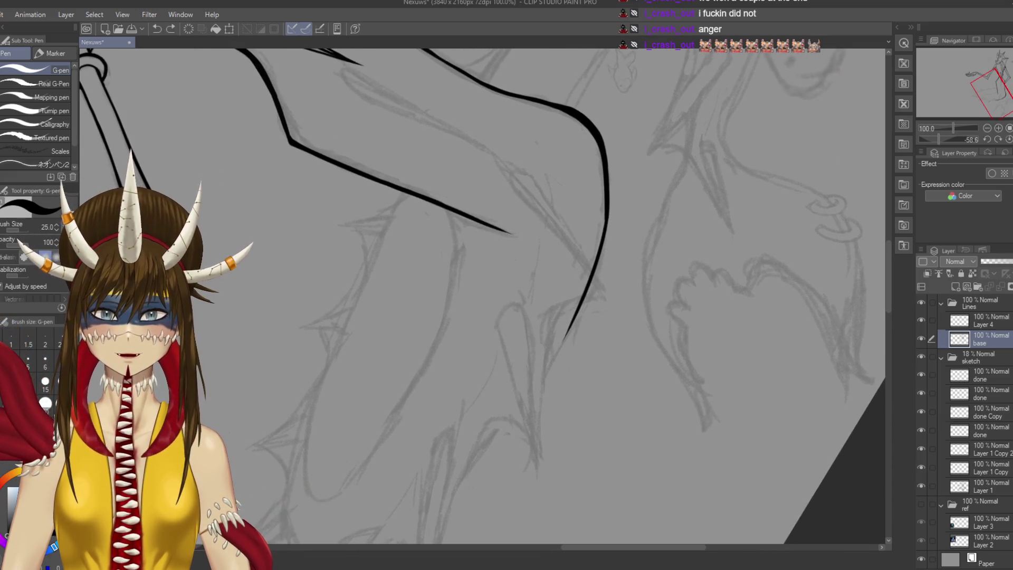
mouse_move(603, 211)
mouse_down()
mouse_move(645, 130)
mouse_move(621, 211)
mouse_up()
key(ctrl+z)
drag(646, 127, 612, 225)
key(ctrl+z)
drag(648, 126, 626, 211)
key(ctrl+z)
drag(648, 128, 636, 169)
key(ctrl+z)
drag(644, 127, 624, 208)
key(ctrl+z)
key(ctrl+z)
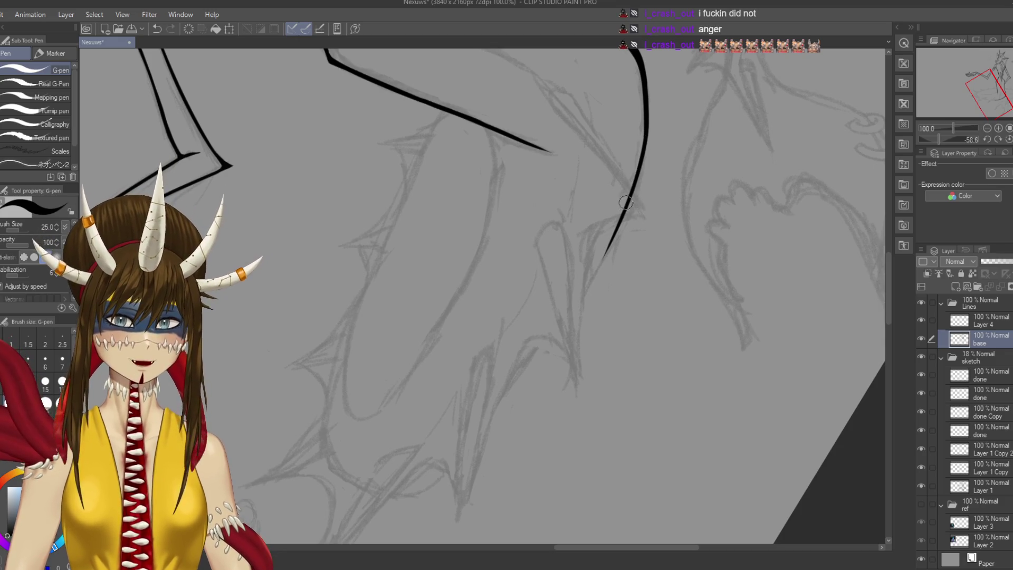
key(ctrl+s)
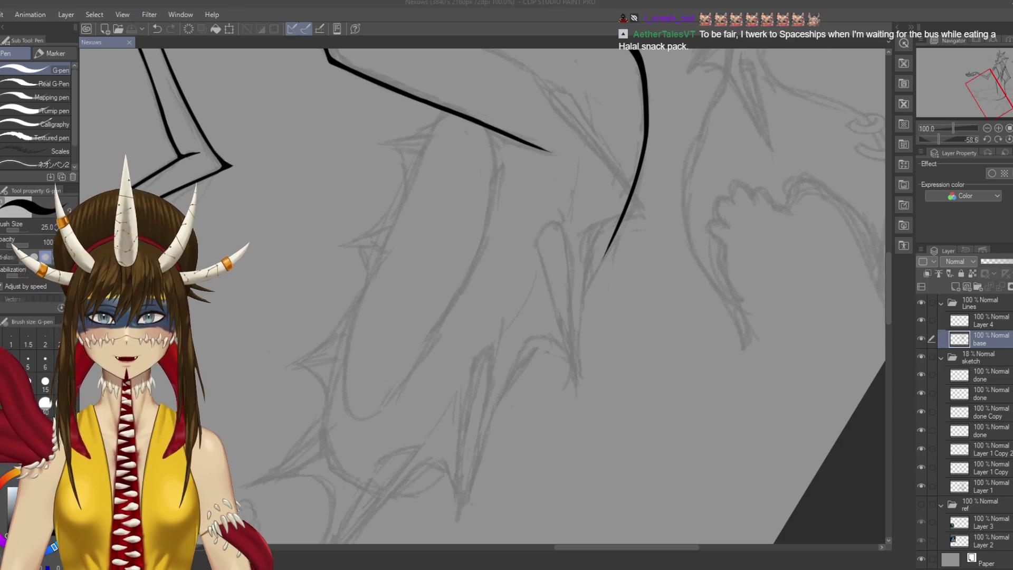
Extend the black curve downward and save the drawing
scroll(659, 301, down, 2)
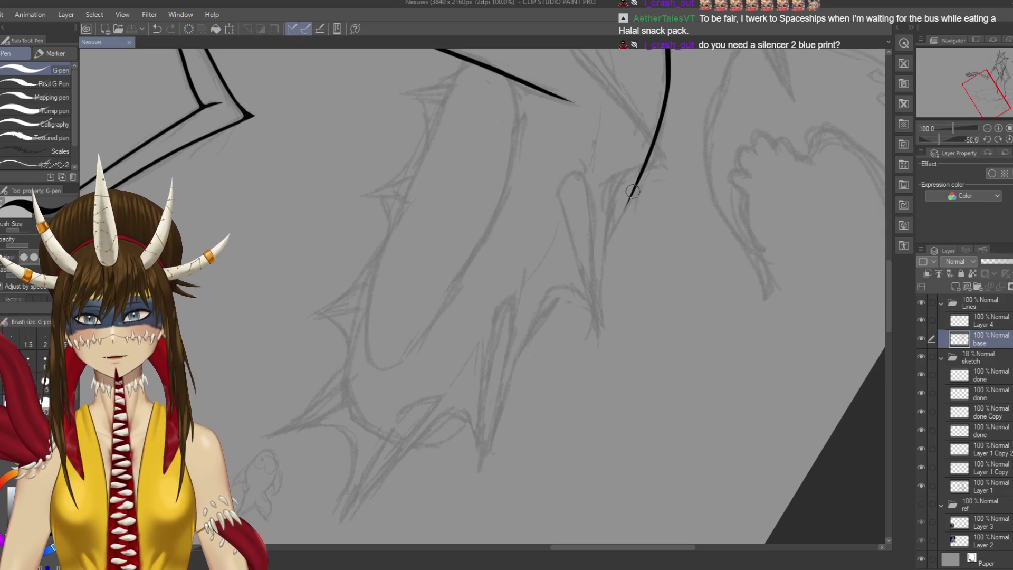
drag(634, 189, 602, 254)
key(ctrl+z)
drag(632, 190, 598, 258)
key(ctrl+z)
drag(635, 185, 567, 295)
key(ctrl+z)
key(ctrl+s)
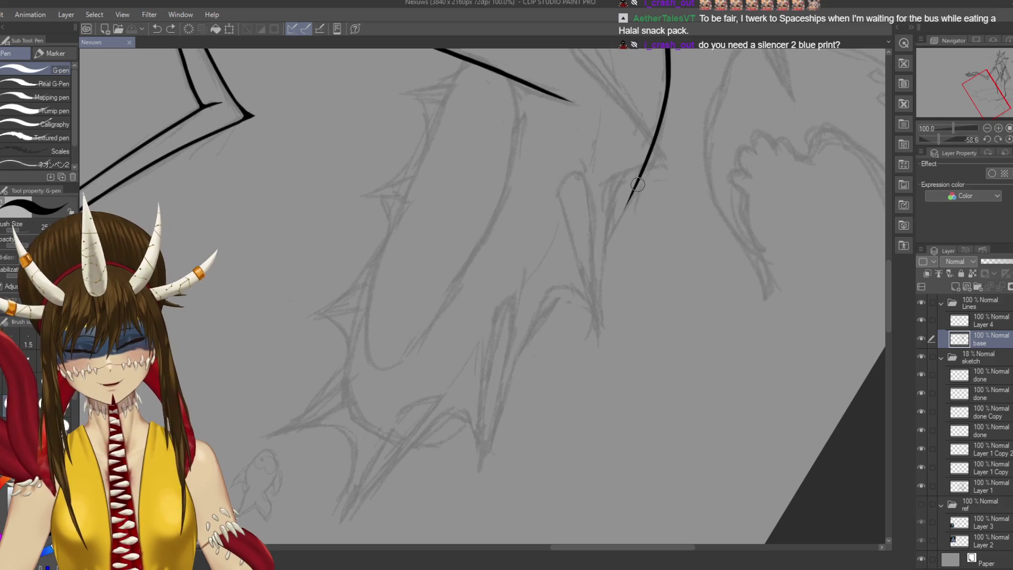
Carry the curve's lower part far down-left, then rotate the canvas view
mouse_move(638, 180)
mouse_down()
mouse_move(596, 279)
mouse_move(622, 213)
mouse_move(567, 309)
mouse_up()
key(ctrl+z)
key(ctrl+z)
drag(638, 182, 538, 327)
key(ctrl+z)
drag(638, 181, 576, 280)
key(ctrl+z)
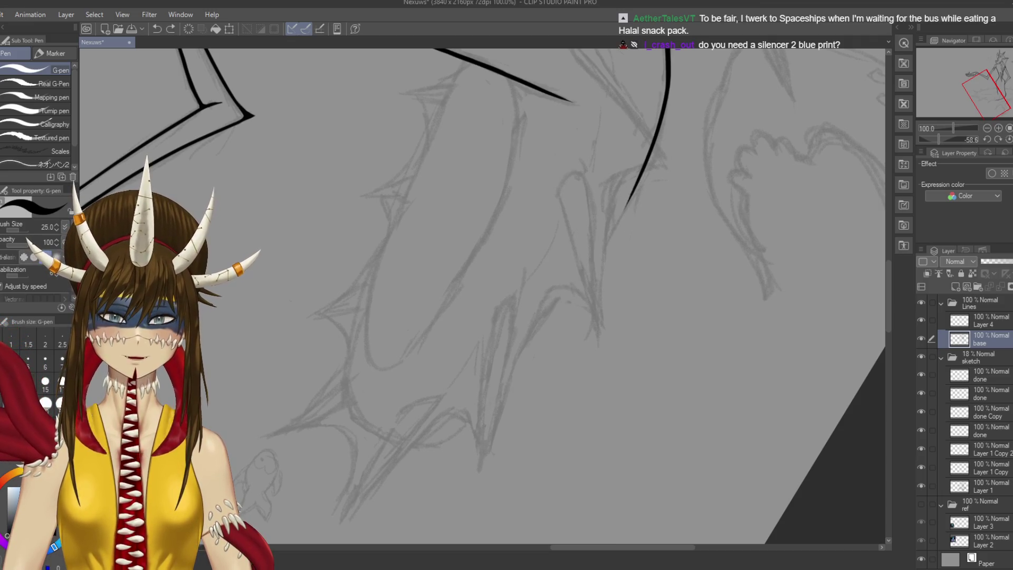
drag(632, 191, 510, 383)
key(ctrl+z)
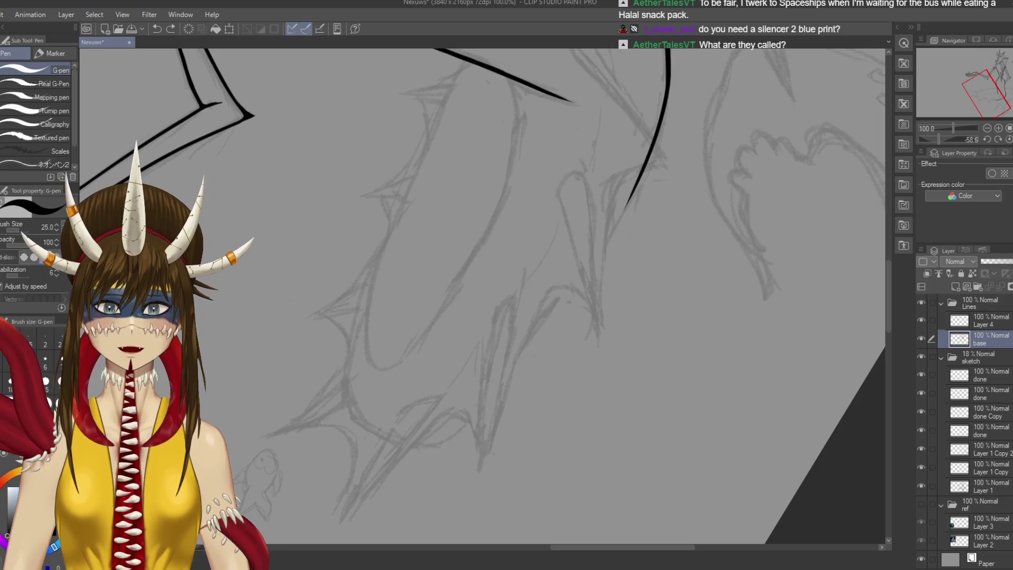
key(r)
mouse_move(601, 215)
mouse_down()
mouse_move(581, 370)
mouse_move(448, 433)
mouse_move(359, 369)
mouse_up()
mouse_move(580, 369)
mouse_down()
mouse_move(517, 407)
mouse_move(469, 418)
mouse_up()
Ink a long line sweeping up-right along the creature's back and save
key(p)
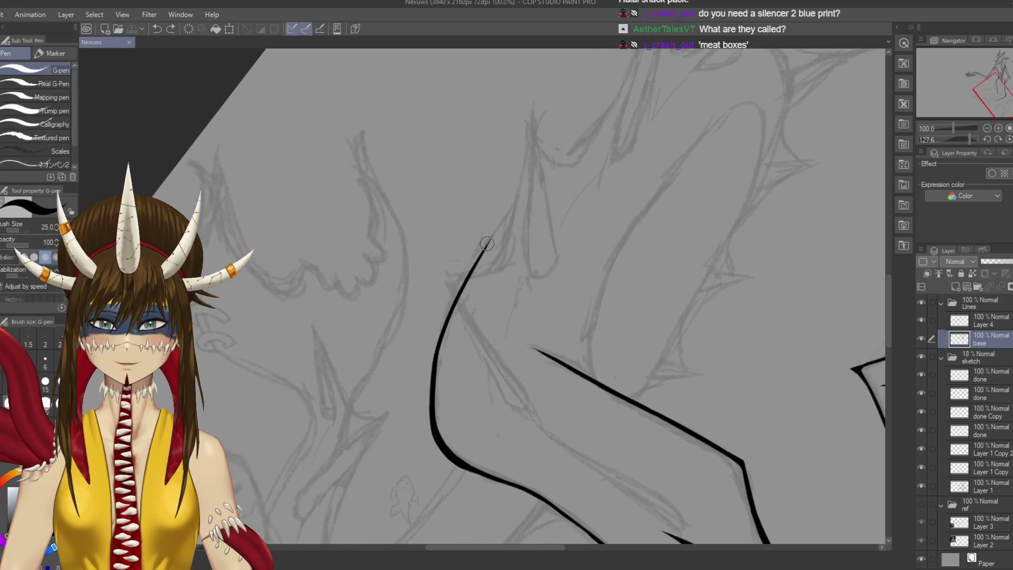
drag(479, 256, 591, 132)
key(ctrl+z)
drag(478, 258, 604, 103)
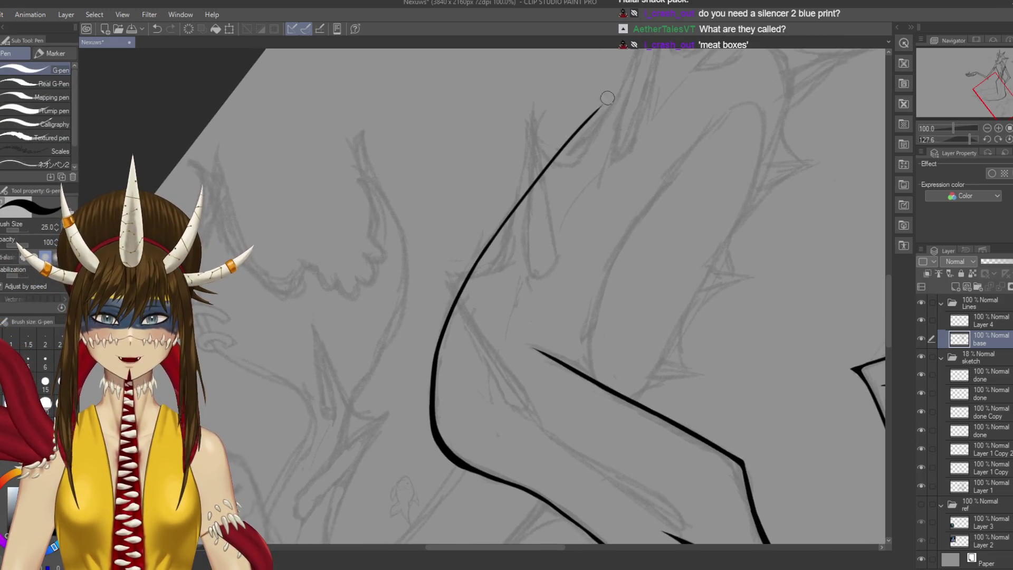
key(ctrl+z)
drag(478, 262, 636, 86)
key(ctrl+z)
drag(480, 258, 633, 87)
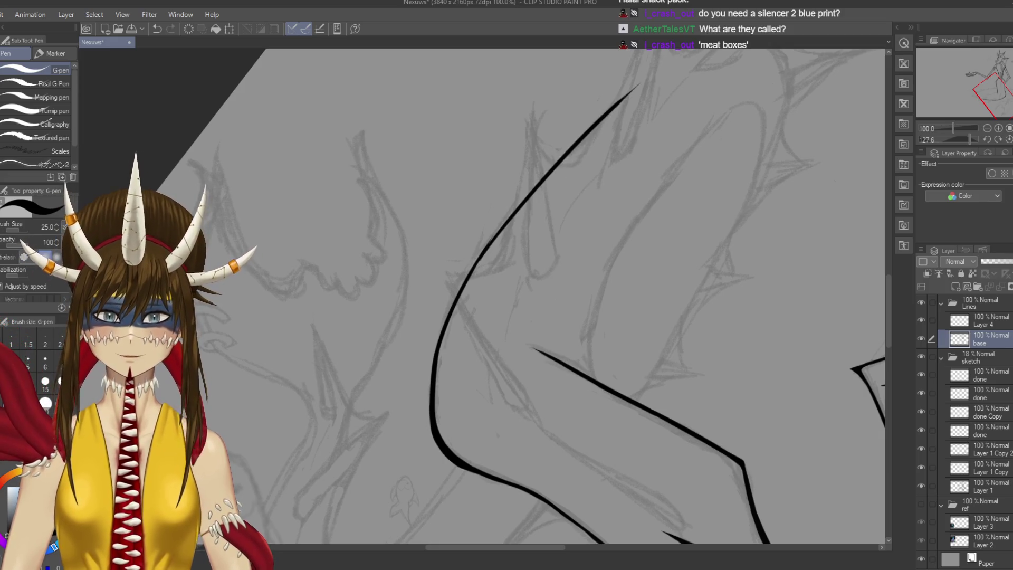
key(ctrl+s)
Redraw the long up-right line so it reaches the top edge, then rotate the view
key(ctrl+z)
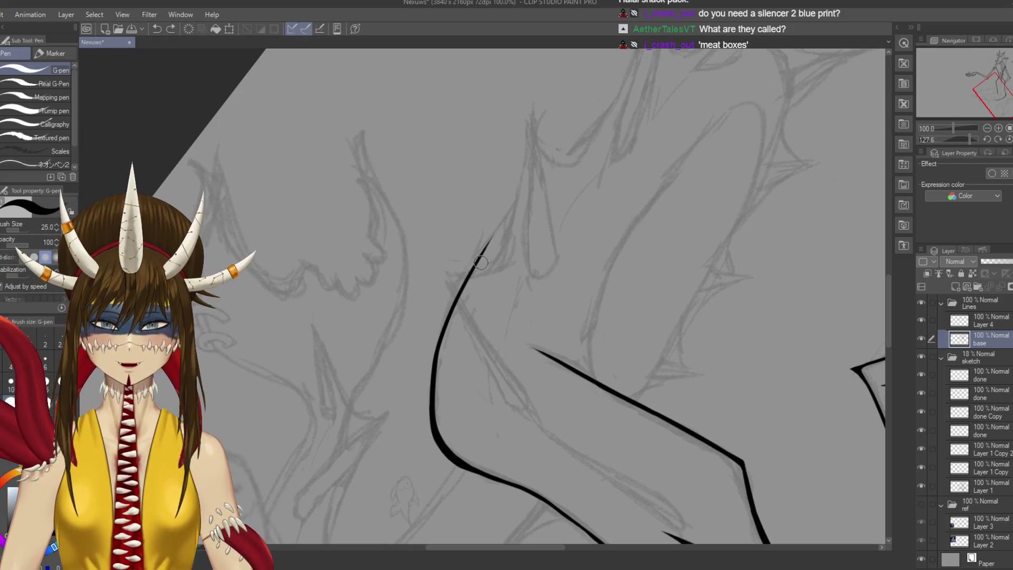
drag(478, 261, 602, 109)
key(ctrl+z)
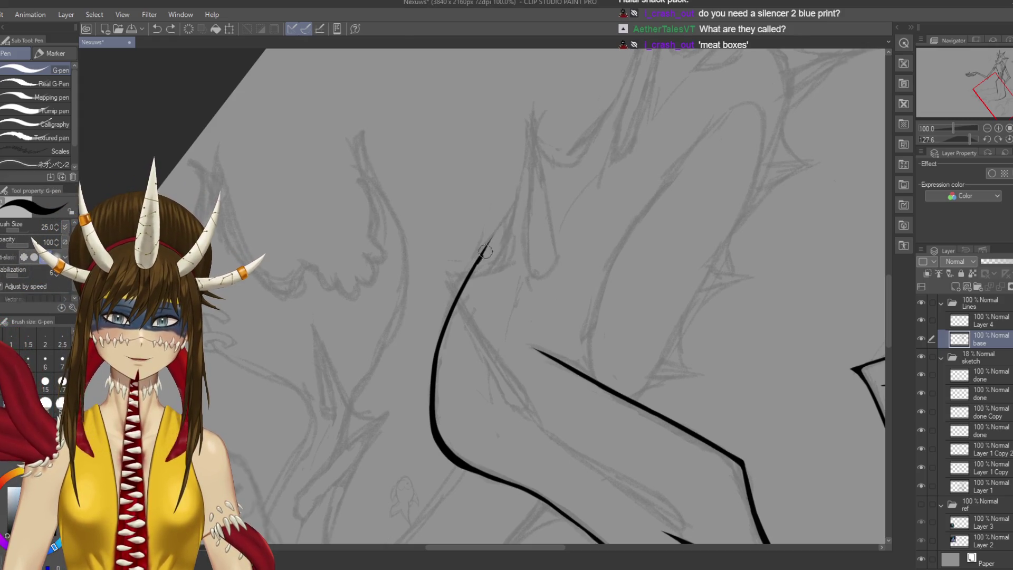
drag(477, 262, 630, 83)
key(ctrl+z)
drag(478, 261, 654, 50)
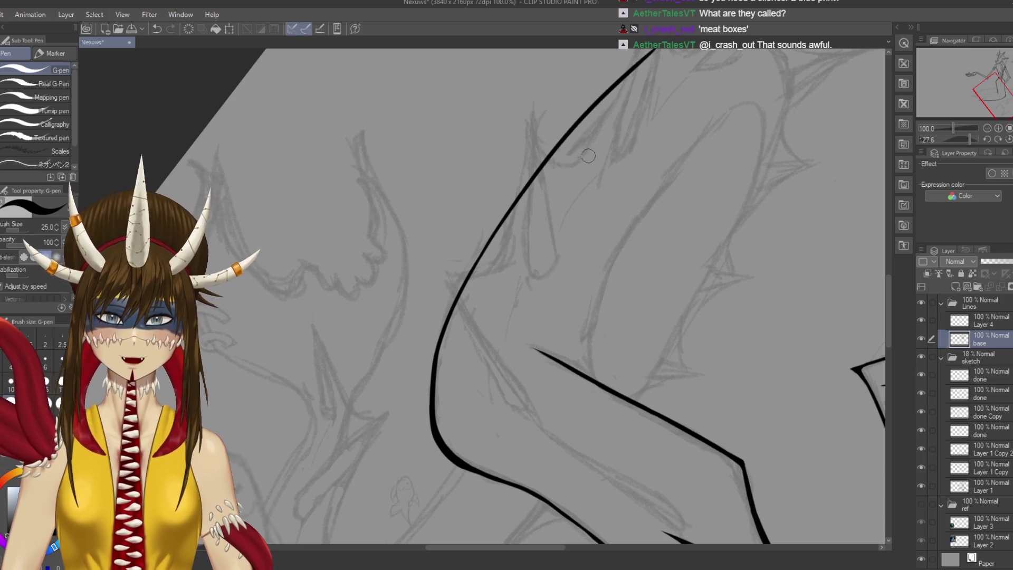
key(shift+space)
mouse_move(515, 185)
mouse_down()
mouse_move(401, 222)
mouse_move(380, 338)
mouse_move(411, 381)
mouse_up()
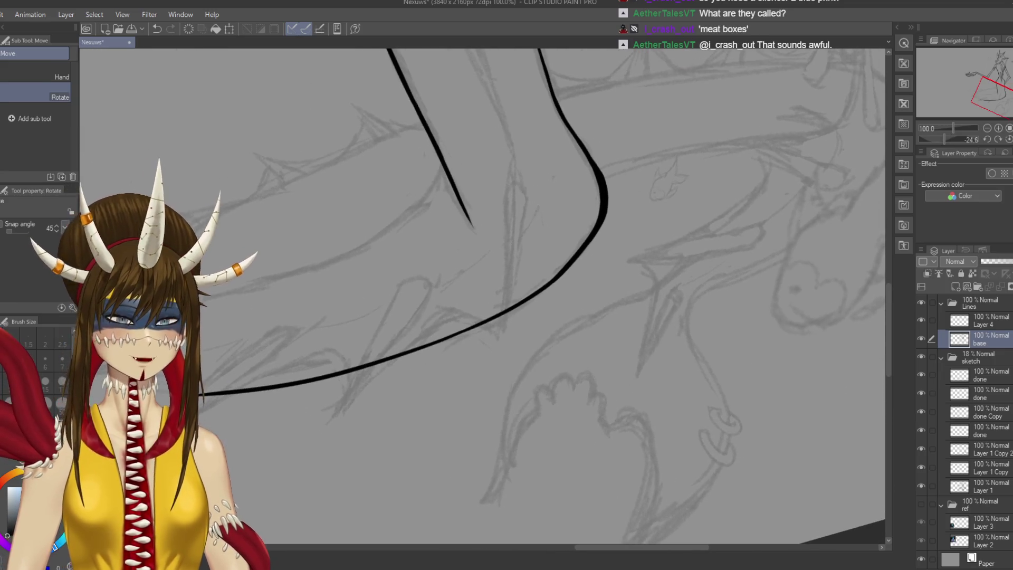
key(p)
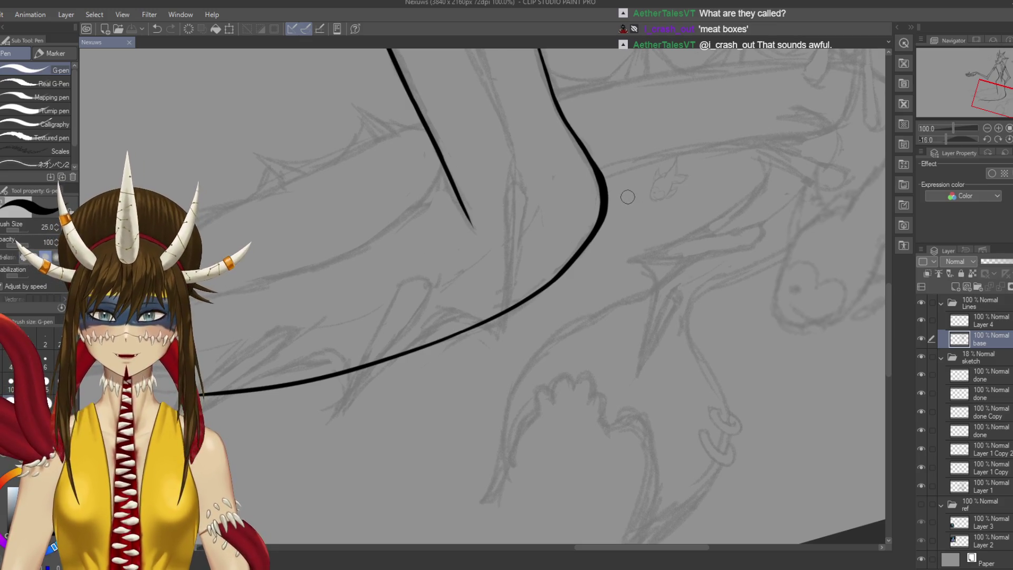
Draw a small box scribbled black beside the head sketch, then erase its left edges
mouse_move(604, 293)
mouse_down()
mouse_move(707, 214)
mouse_move(688, 163)
mouse_move(566, 252)
mouse_move(648, 275)
mouse_up()
mouse_move(577, 242)
mouse_down()
mouse_move(663, 264)
mouse_move(602, 294)
mouse_up()
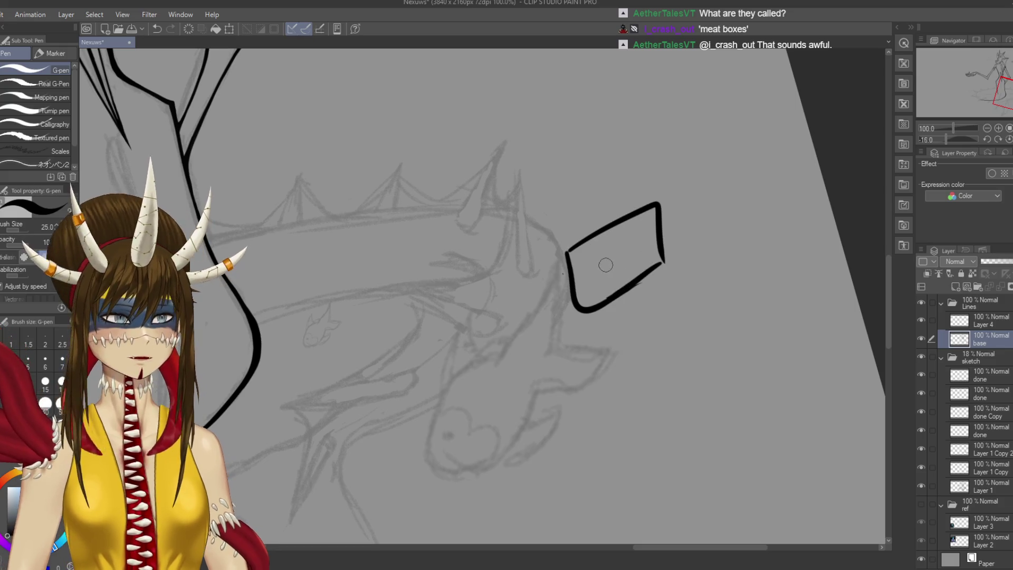
mouse_move(583, 239)
mouse_down()
mouse_move(574, 283)
mouse_move(622, 240)
mouse_move(649, 261)
mouse_up()
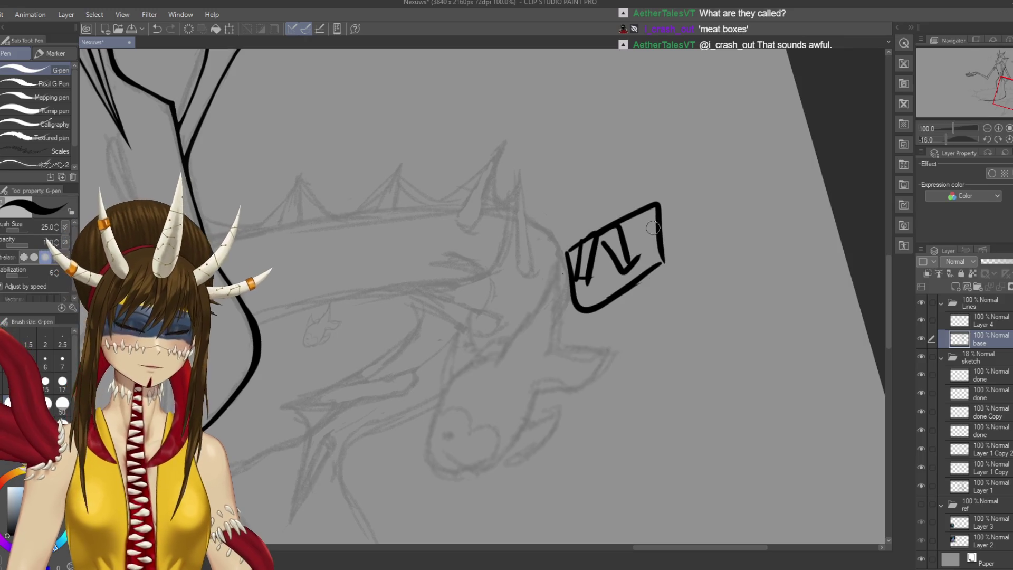
mouse_move(575, 248)
mouse_down()
mouse_move(623, 237)
mouse_move(652, 269)
mouse_up()
key(e)
mouse_move(565, 248)
mouse_down()
mouse_move(572, 309)
mouse_move(601, 327)
mouse_move(593, 212)
mouse_move(606, 199)
mouse_move(623, 207)
mouse_move(660, 271)
mouse_move(672, 263)
mouse_up()
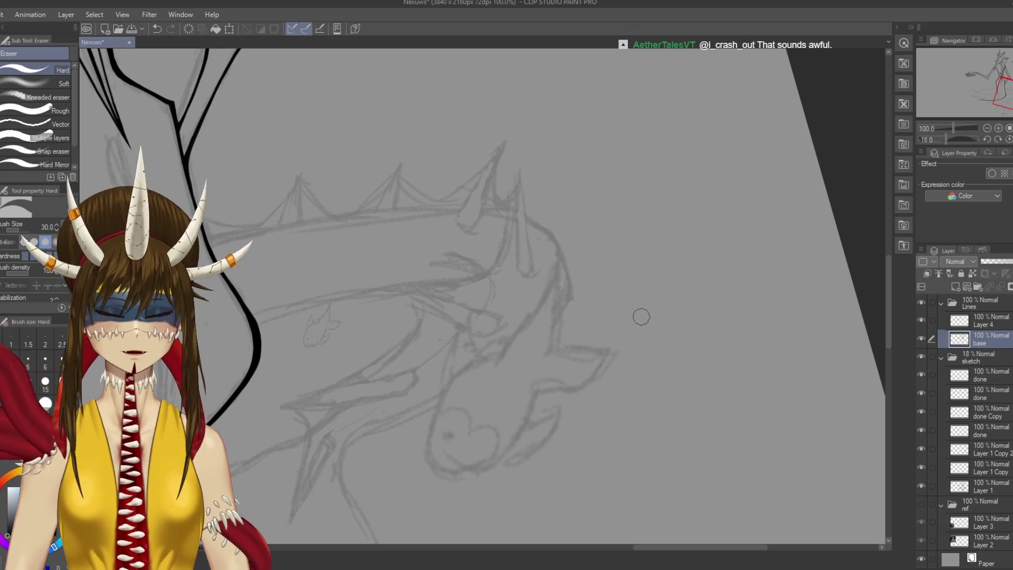
Return to the G-pen and ink over the long body curve from its top down
key(p)
key(ctrl+s)
drag(625, 329, 868, 187)
mouse_move(457, 406)
mouse_down()
mouse_move(622, 328)
mouse_move(637, 356)
mouse_up()
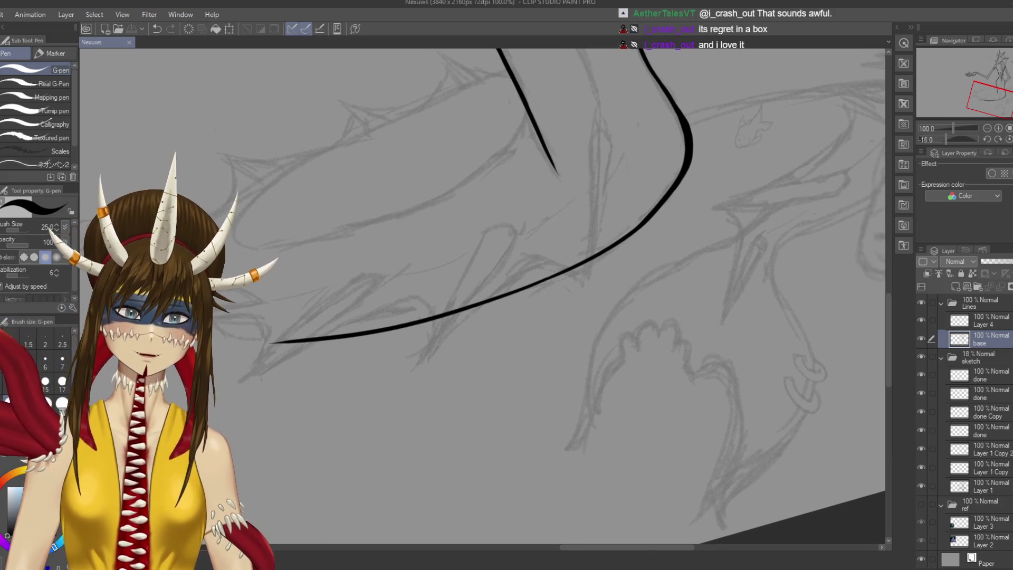
mouse_move(542, 254)
mouse_down()
mouse_move(611, 102)
mouse_move(616, 145)
mouse_move(589, 199)
mouse_up()
key(ctrl+z)
key(ctrl+z)
drag(617, 112, 589, 227)
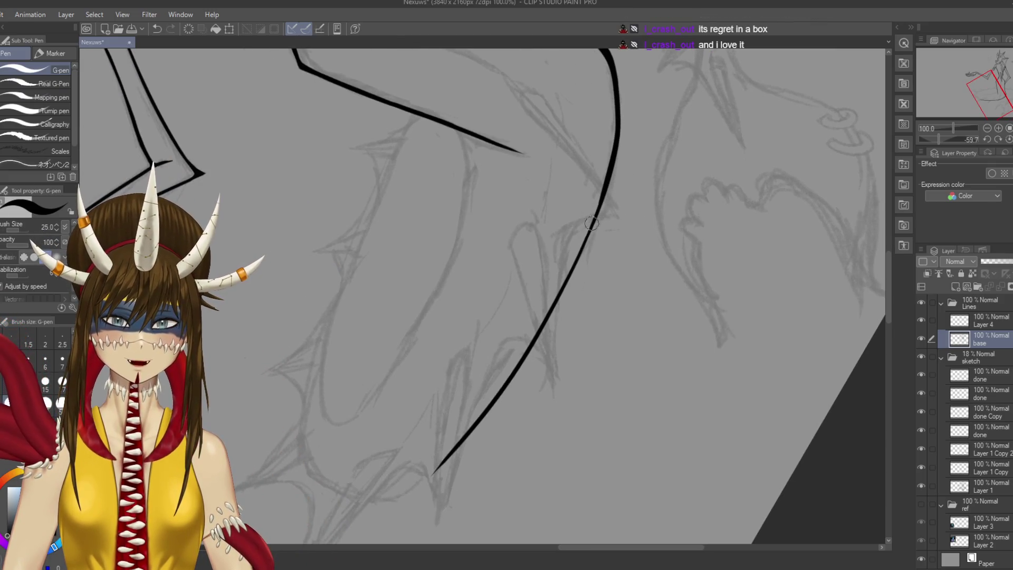
drag(604, 188, 574, 271)
Retry the curve's middle and lower stroke several times, undoing each attempt
key(ctrl+z)
drag(607, 187, 567, 277)
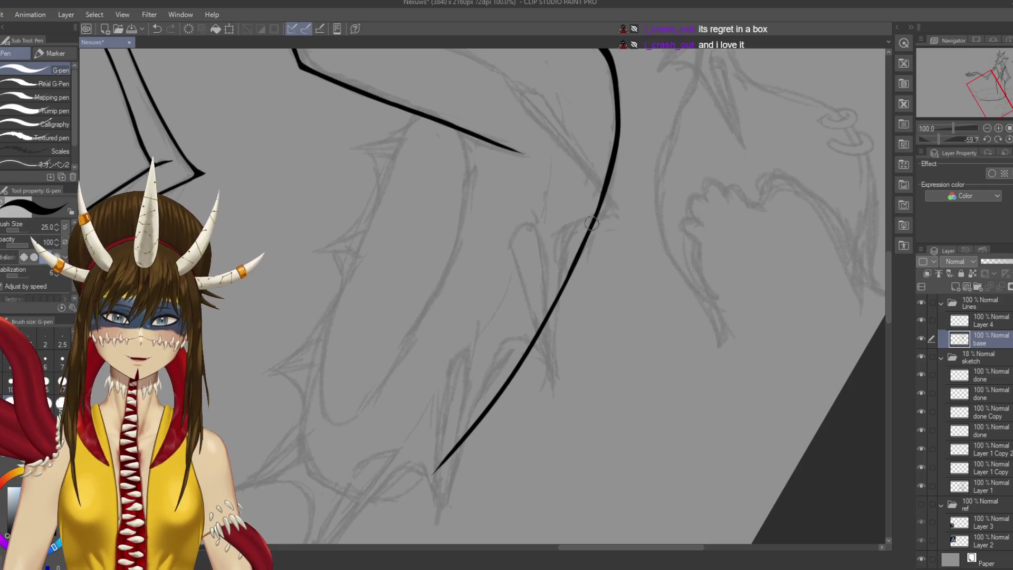
key(ctrl+z)
drag(601, 186, 544, 322)
key(ctrl+z)
drag(604, 186, 566, 275)
key(ctrl+z)
drag(607, 186, 569, 256)
key(ctrl+z)
Make a final restroke of the body curve and save the drawing
drag(595, 221, 546, 312)
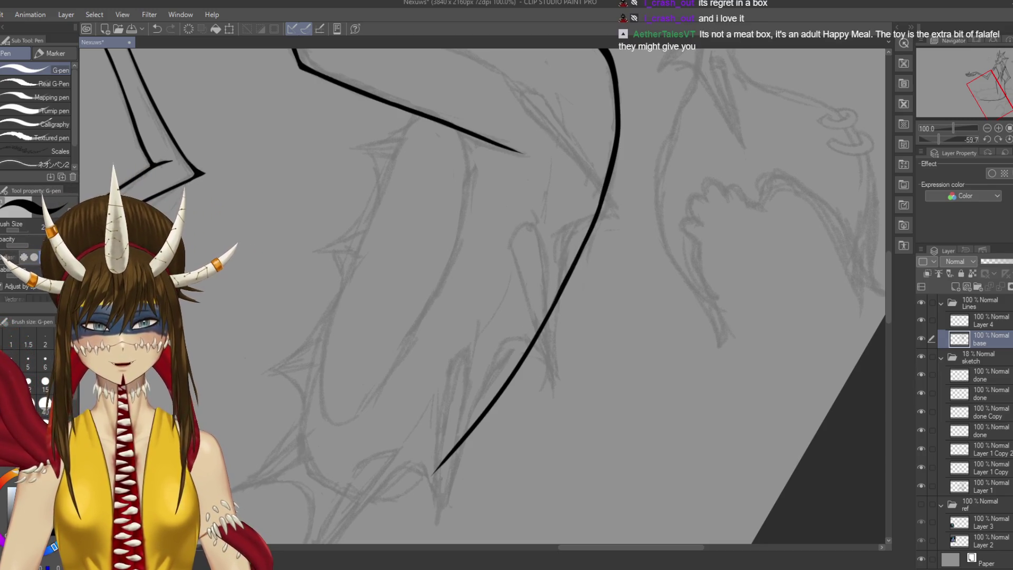
key(ctrl+s)
drag(589, 337, 611, 293)
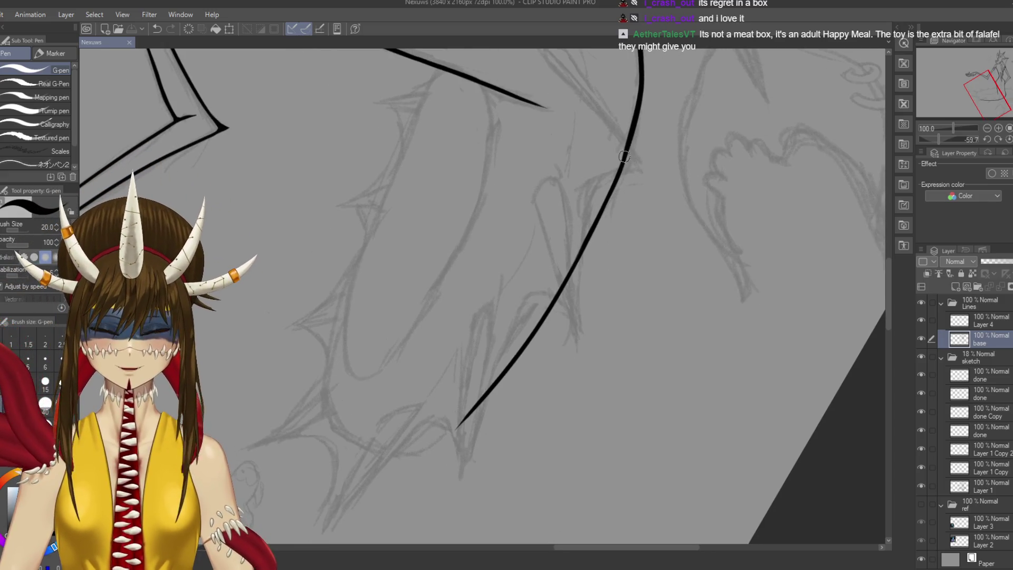
scroll(623, 160, up, 3)
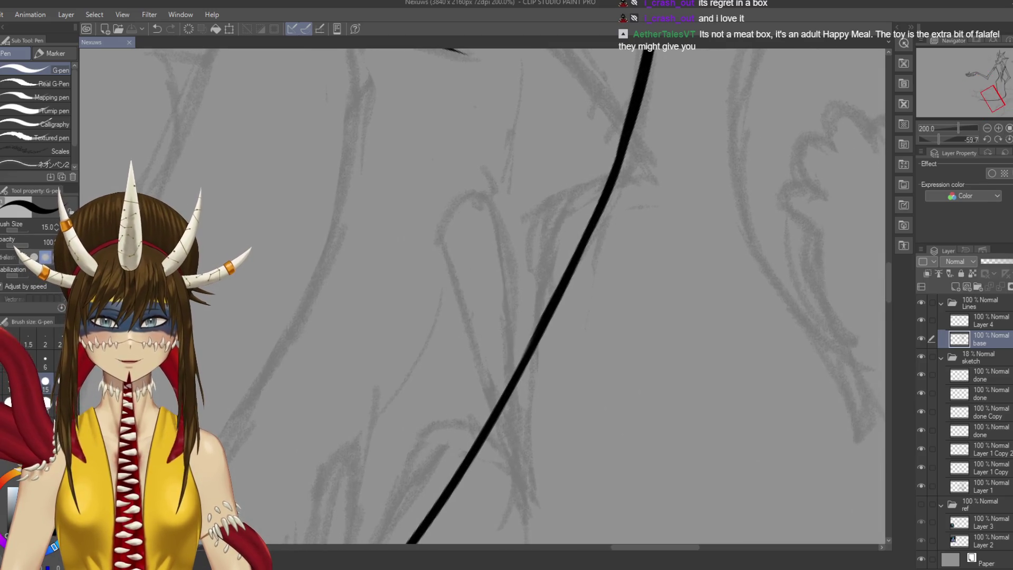
Touch up the curve's middle section and save the drawing
drag(621, 148, 615, 175)
key(ctrl+s)
mouse_move(447, 399)
mouse_down()
mouse_move(632, 215)
mouse_move(608, 297)
mouse_up()
mouse_move(480, 468)
mouse_down()
mouse_move(570, 321)
mouse_move(448, 404)
mouse_up()
Try extending the line's lower end down-left into the spikes, undoing each attempt
key(ctrl+z)
drag(589, 302, 423, 407)
key(ctrl+z)
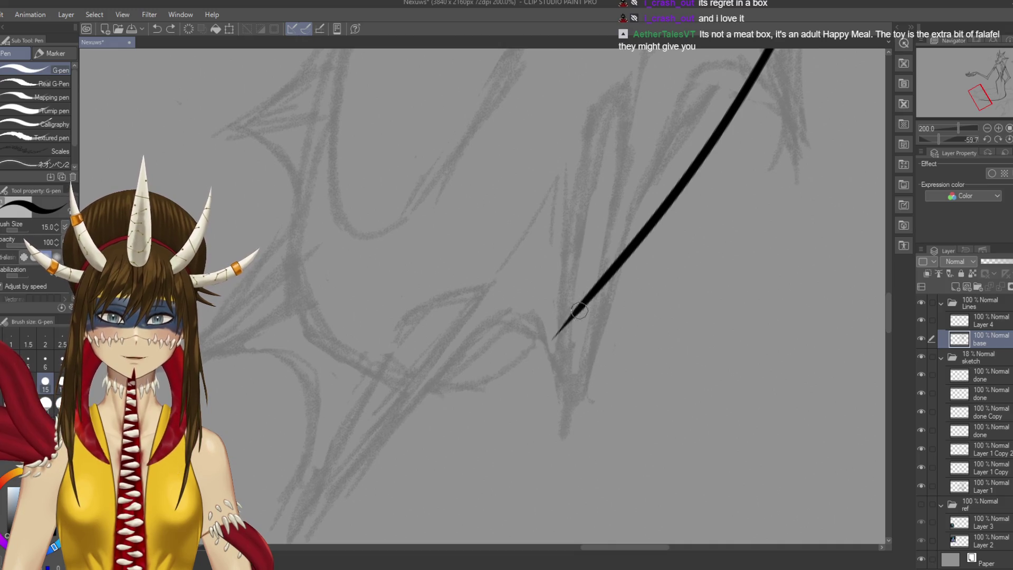
drag(583, 304, 484, 368)
key(ctrl+z)
drag(583, 305, 453, 393)
key(ctrl+z)
drag(583, 305, 482, 385)
key(ctrl+z)
drag(583, 304, 462, 393)
key(ctrl+z)
drag(583, 304, 464, 392)
key(ctrl+z)
mouse_move(579, 309)
mouse_down()
mouse_move(430, 398)
mouse_move(475, 337)
mouse_move(422, 296)
mouse_move(418, 197)
mouse_up()
key(ctrl+z)
Extend the line upward from its top tip, thicken its upper part, and save
key(r)
key(p)
key(ctrl+z)
mouse_move(405, 279)
mouse_down()
mouse_move(441, 153)
mouse_move(459, 141)
mouse_up()
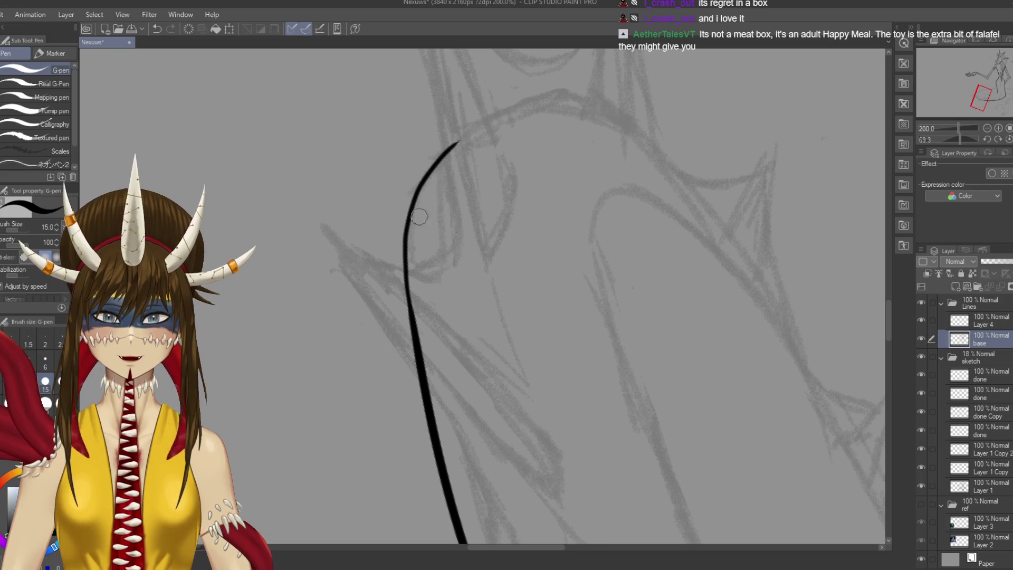
drag(430, 174, 407, 275)
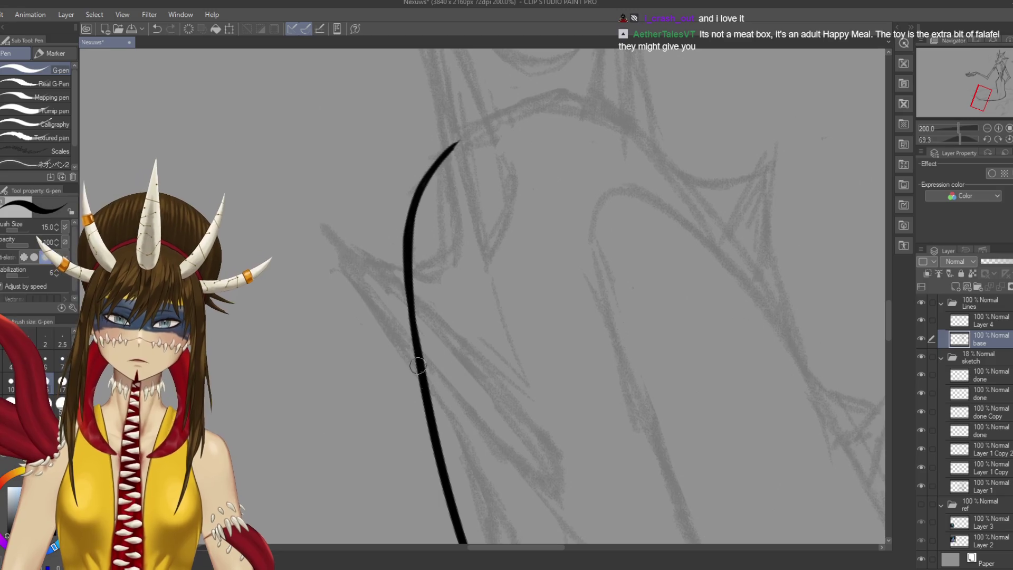
key(ctrl+s)
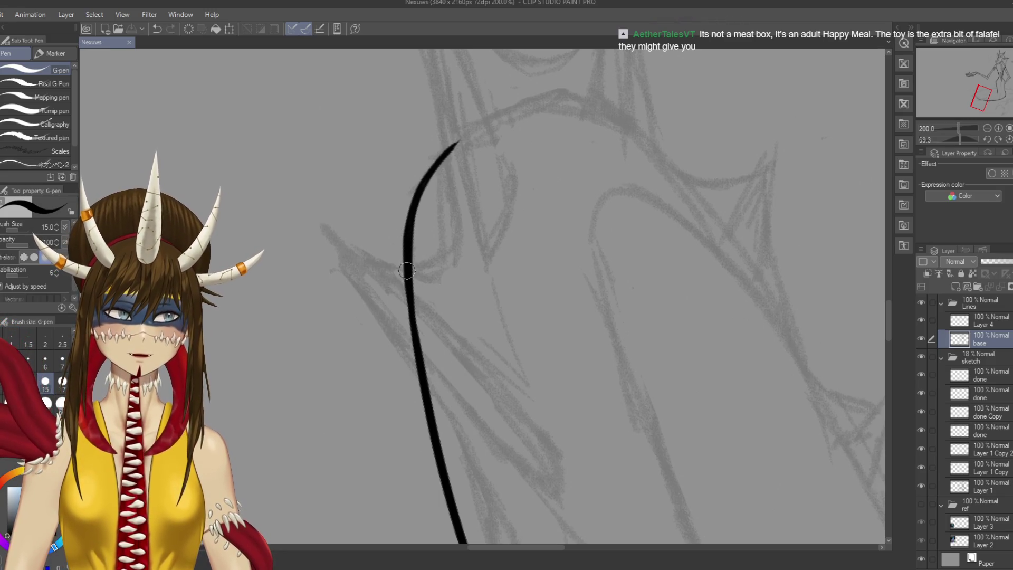
With the canvas rotated nearly upright, ink over the line's middle and thicken its upper bend, then save
drag(408, 276, 420, 389)
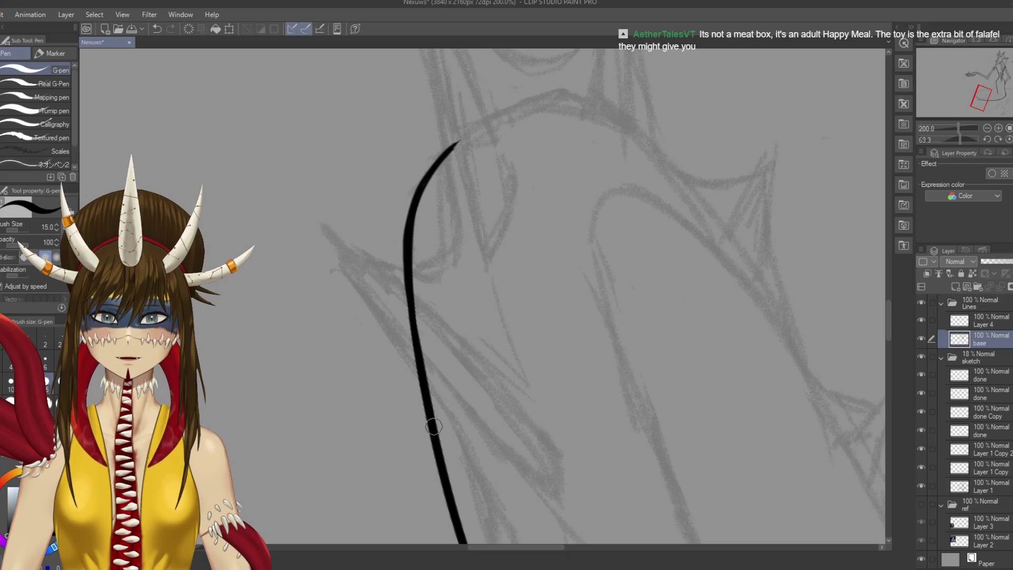
key(ctrl+s)
mouse_move(358, 231)
mouse_down()
mouse_move(401, 159)
mouse_move(369, 201)
mouse_move(380, 190)
mouse_up()
key(p)
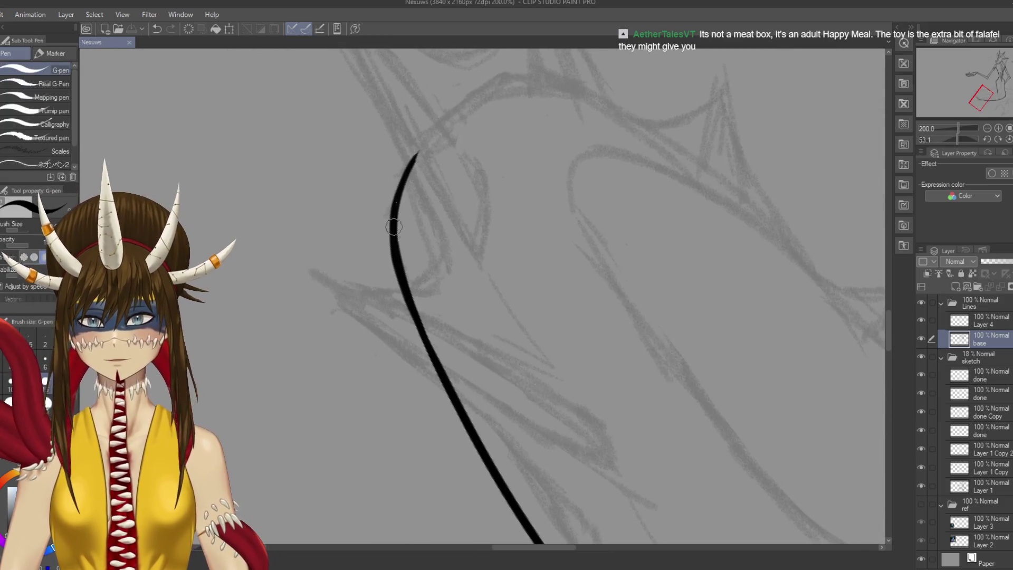
drag(397, 272, 389, 211)
key(ctrl+z)
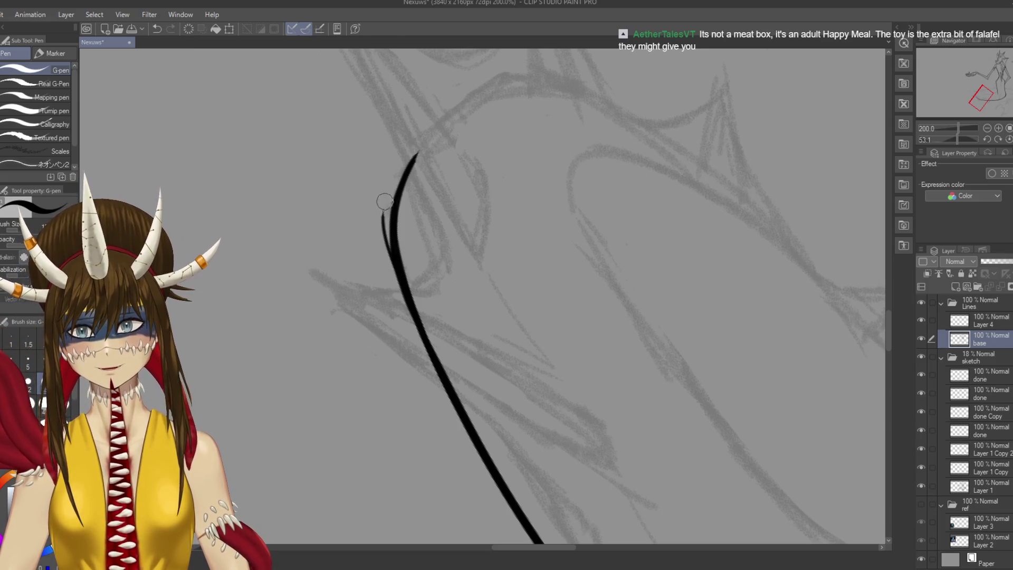
key(ctrl+z)
mouse_move(397, 274)
mouse_down()
mouse_move(389, 200)
mouse_move(420, 150)
mouse_up()
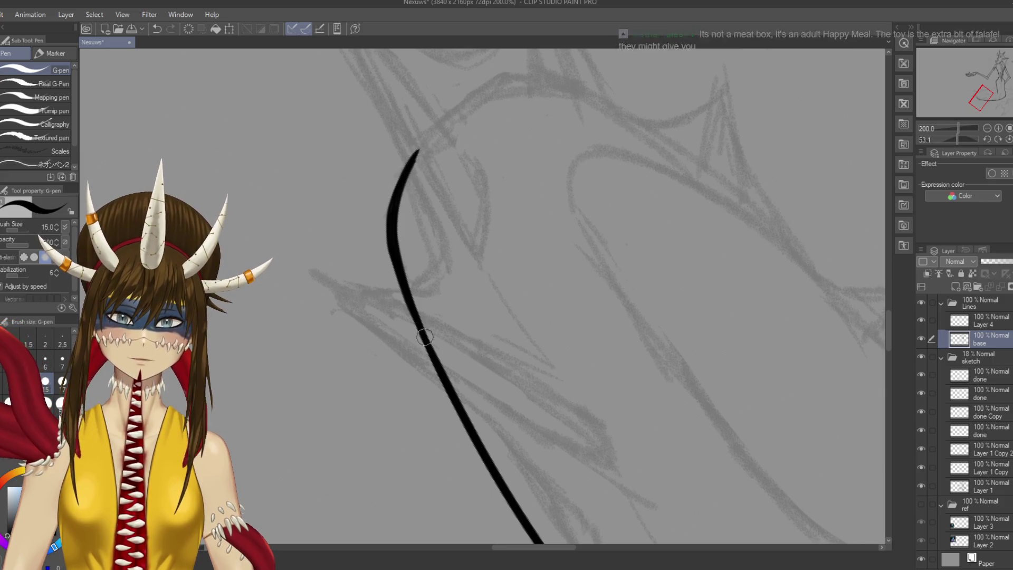
key(ctrl+s)
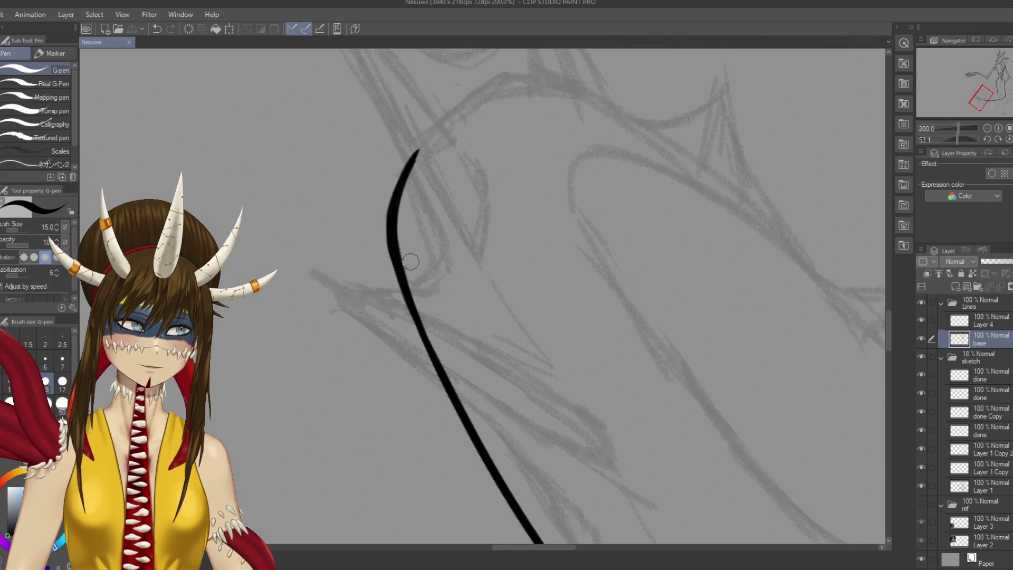
Extend the curve's top up-right along the sketch after several retries
drag(420, 149, 471, 95)
key(ctrl+z)
drag(419, 149, 518, 71)
key(ctrl+z)
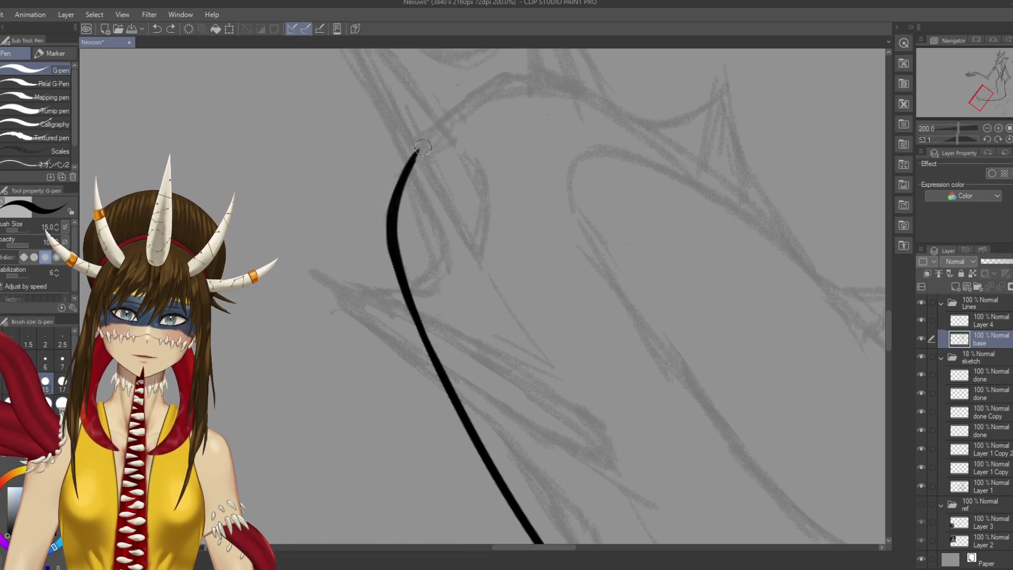
drag(414, 156, 522, 68)
key(ctrl+z)
drag(417, 155, 486, 87)
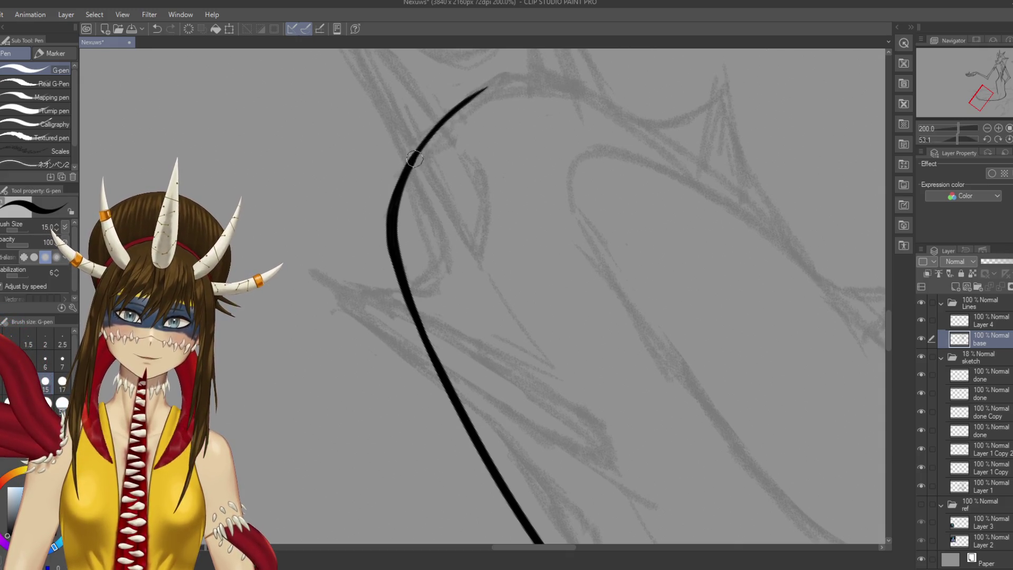
key(e)
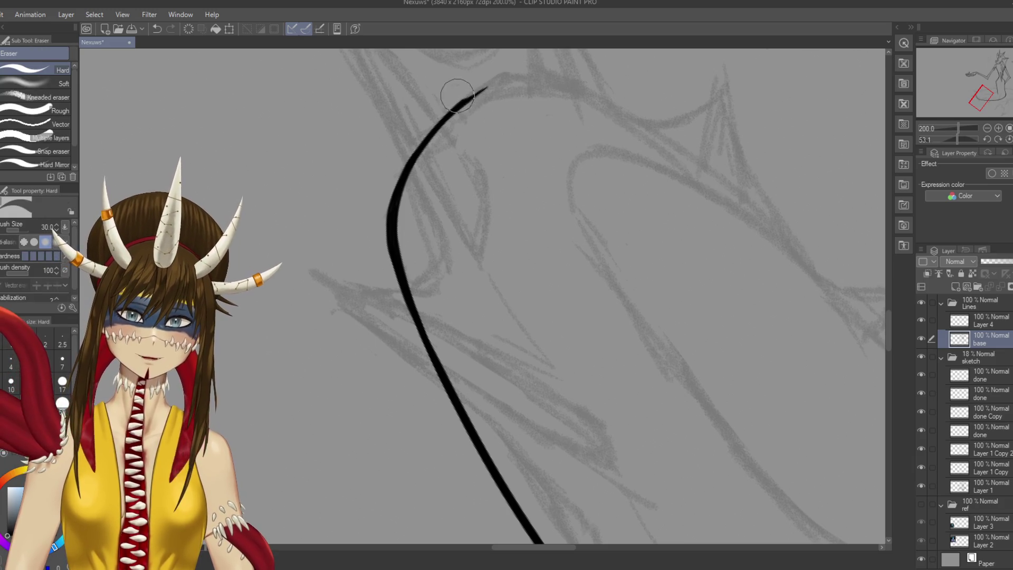
key(p)
mouse_move(483, 295)
mouse_down()
mouse_move(454, 222)
mouse_move(401, 174)
mouse_up()
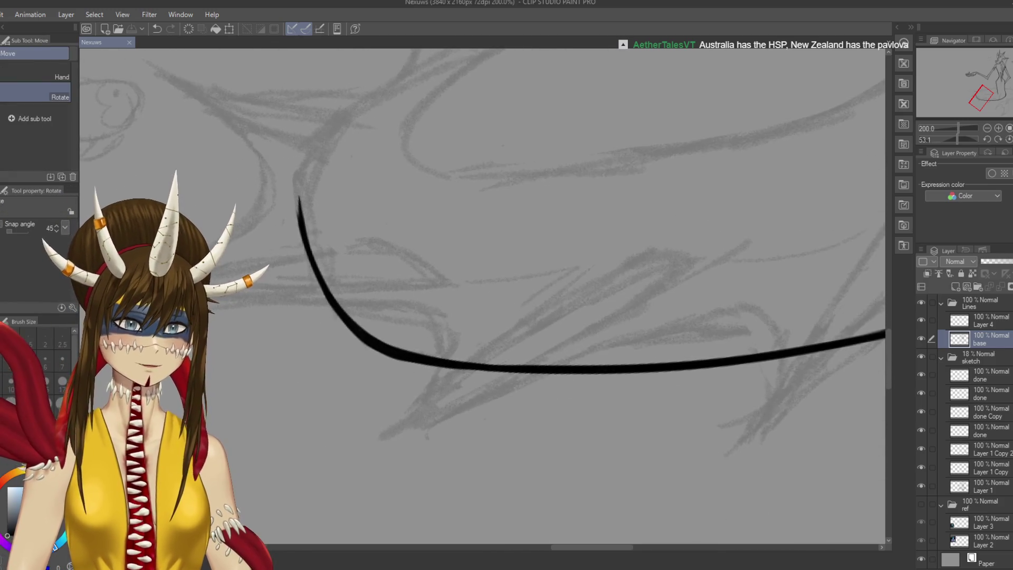
Enlarge the pen slightly and draw the spike's curving line down the leg
scroll(623, 277, down, 3)
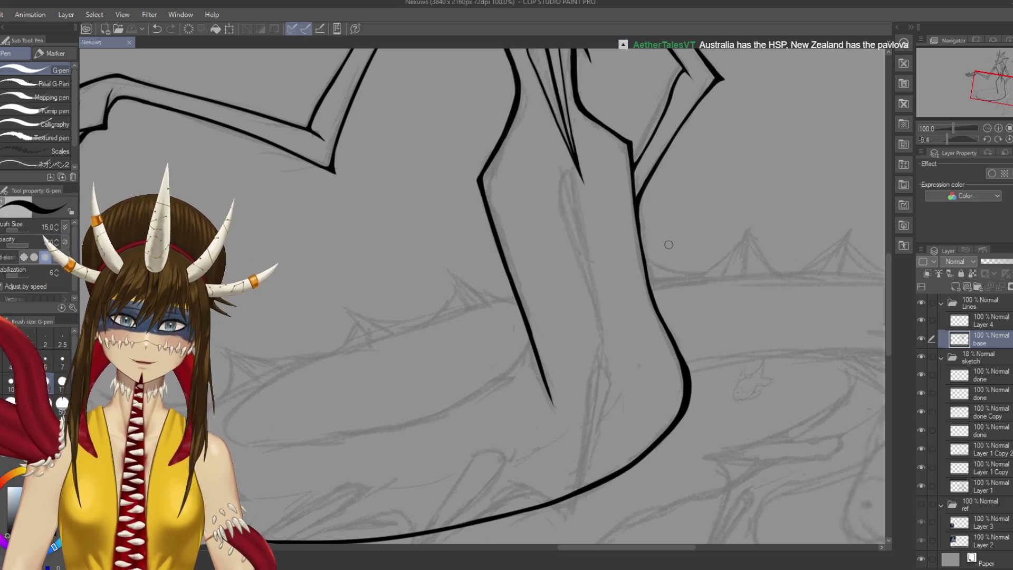
drag(664, 404, 685, 336)
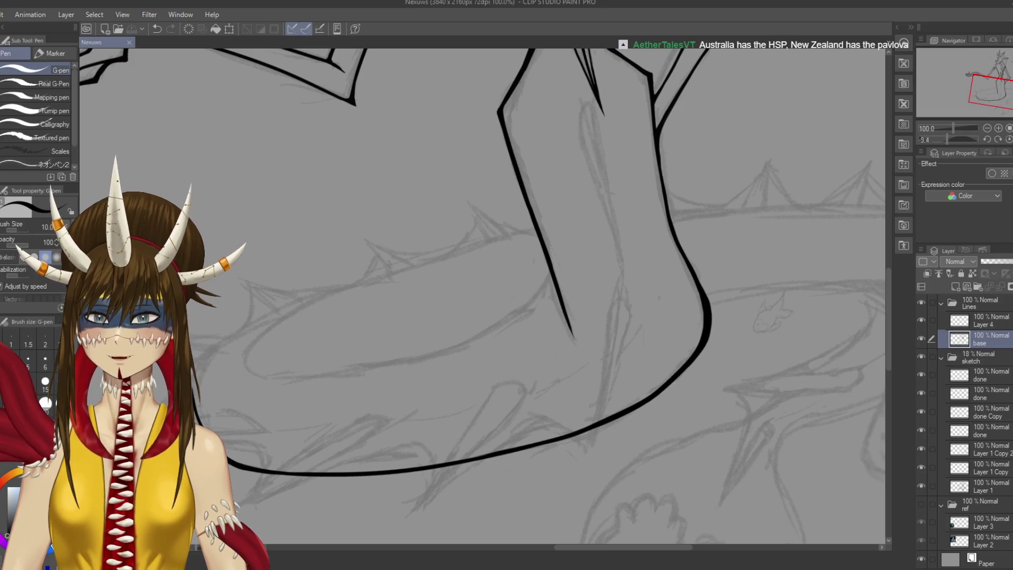
drag(483, 296, 498, 287)
drag(606, 94, 598, 142)
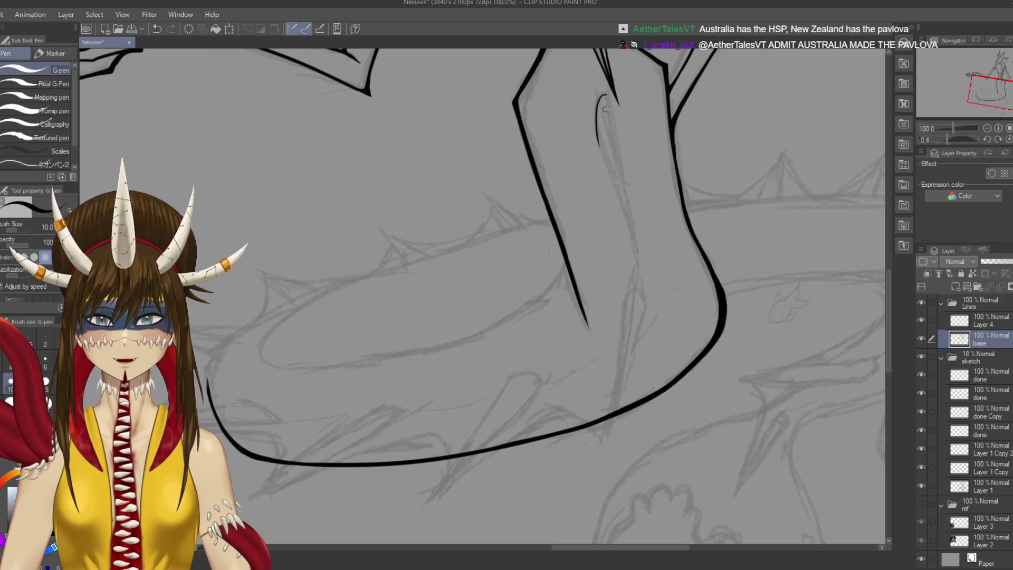
key(ctrl+z)
key(bracketright)
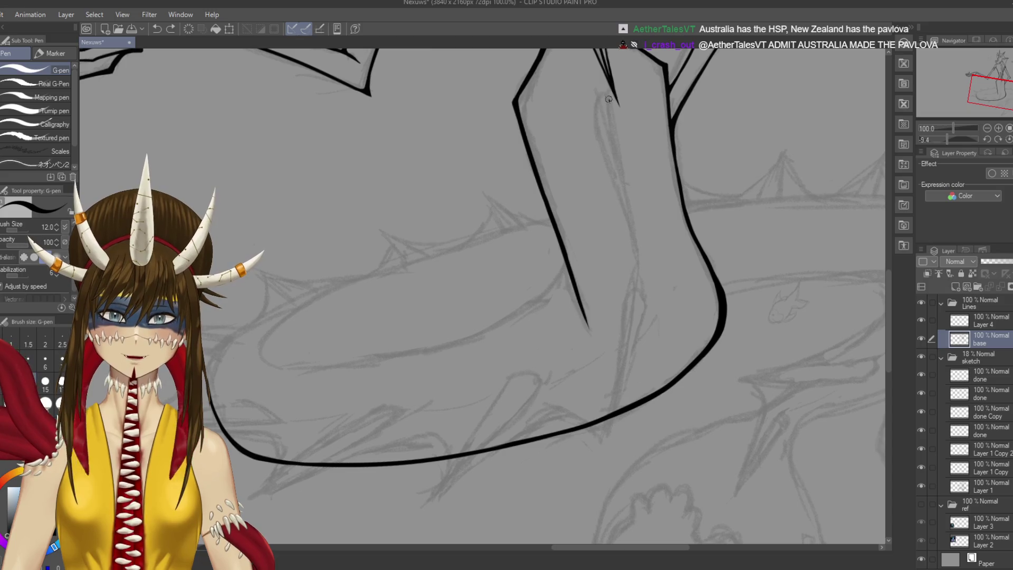
drag(597, 101, 591, 152)
key(ctrl+z)
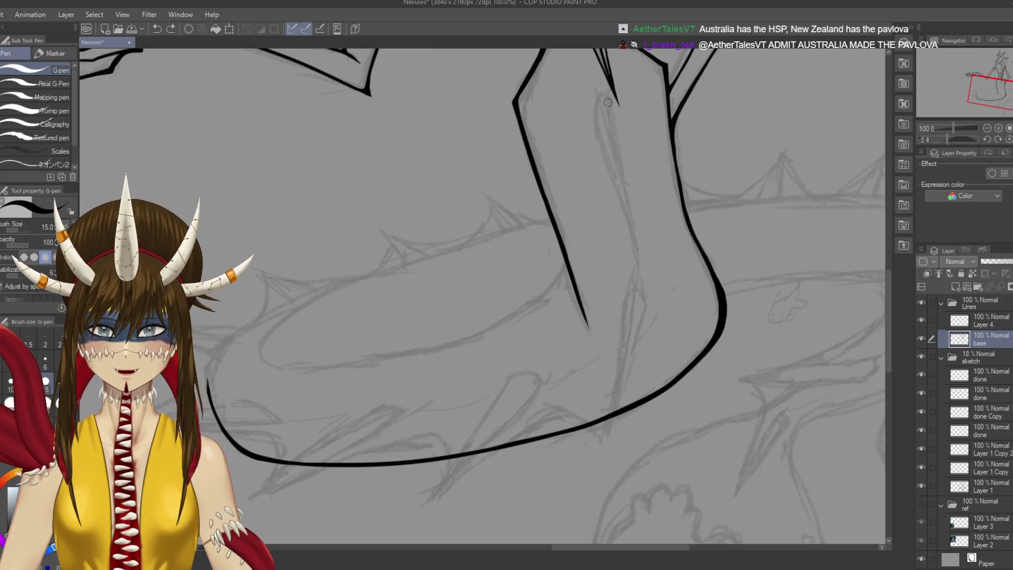
drag(595, 114, 597, 146)
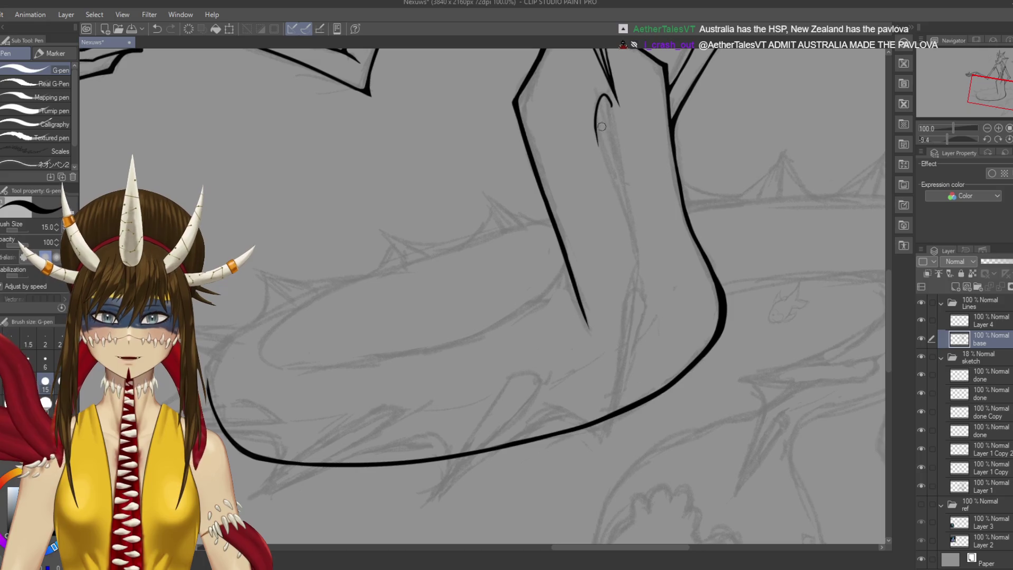
Draw the spike loop's long inner line and save the drawing
drag(612, 105, 636, 230)
key(ctrl+z)
drag(610, 100, 637, 240)
key(ctrl+s)
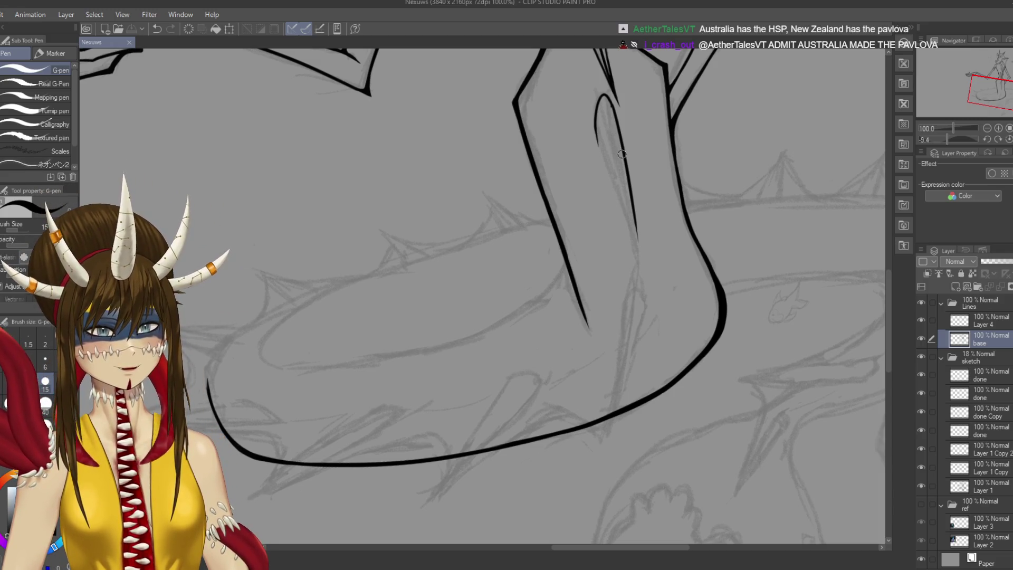
Redo the long inner spike line down the leg over several retries, then save
key(ctrl+z)
drag(611, 103, 641, 262)
key(ctrl+z)
drag(609, 100, 630, 275)
key(ctrl+z)
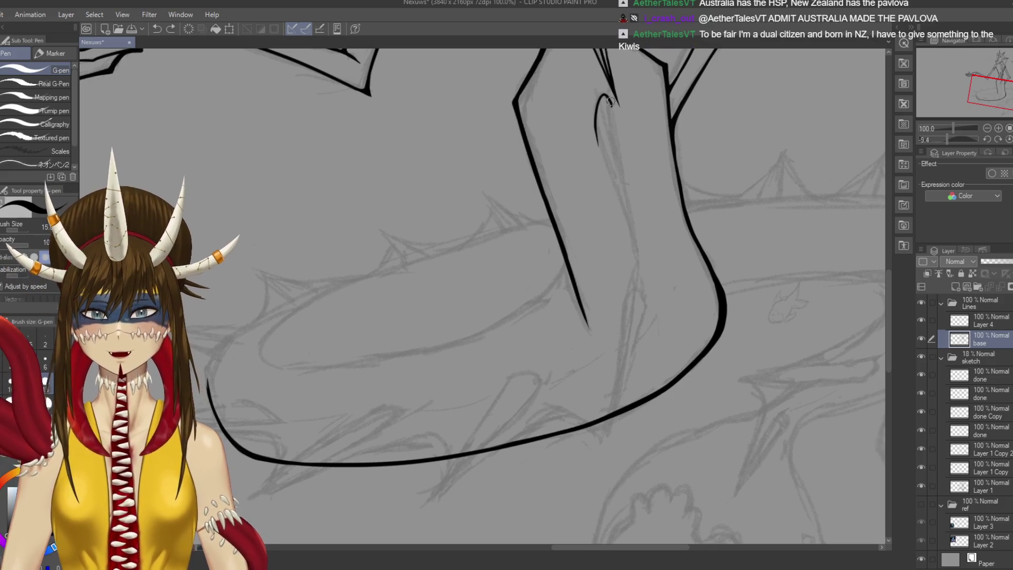
drag(610, 102, 643, 259)
key(ctrl+z)
mouse_move(611, 100)
mouse_down()
mouse_move(636, 258)
mouse_move(649, 216)
mouse_up()
key(ctrl+s)
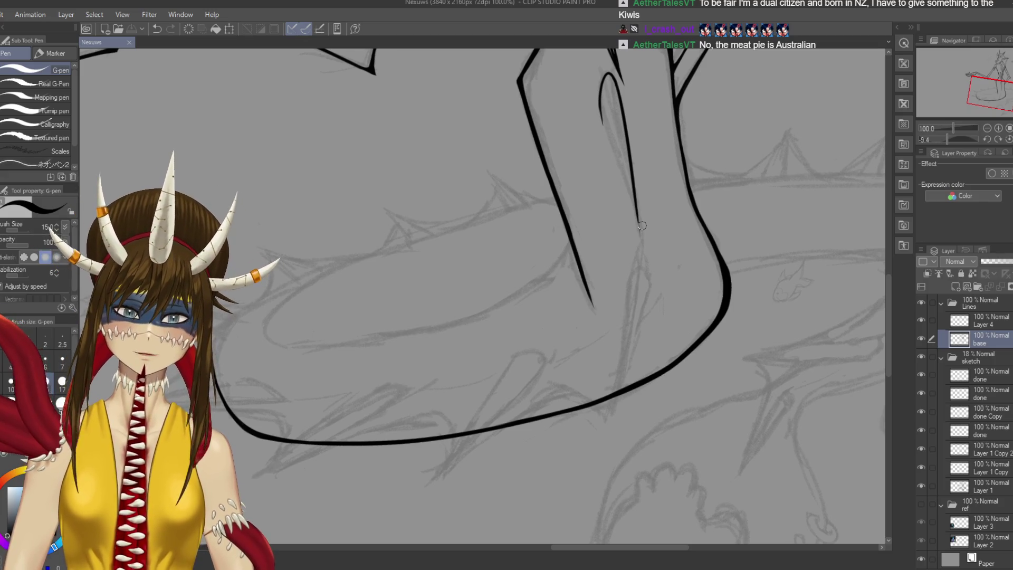
Ink the spike's lower line down to its tip and save the drawing
drag(662, 156, 629, 191)
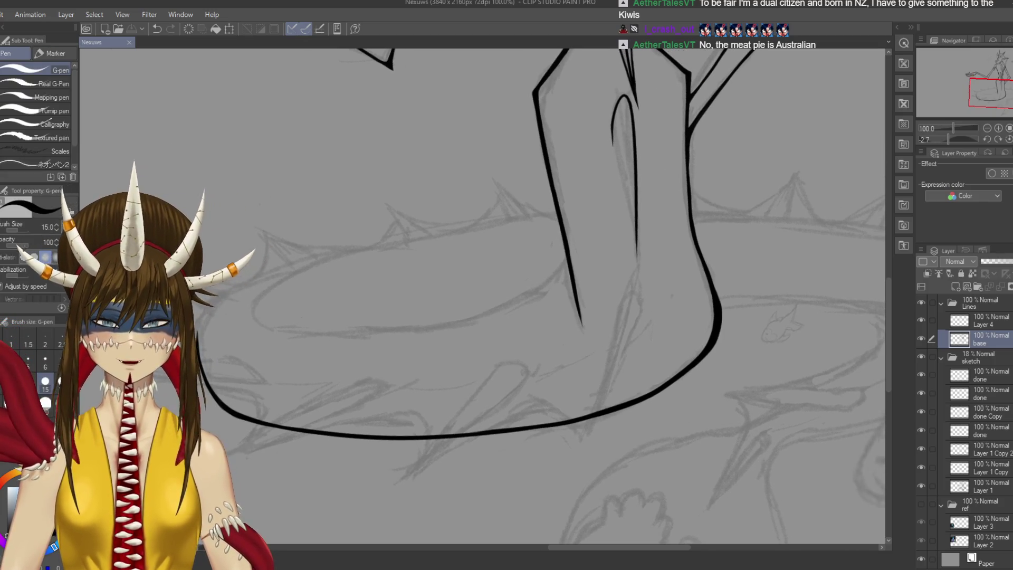
drag(612, 134, 626, 206)
key(ctrl+z)
drag(612, 133, 636, 232)
key(ctrl+z)
drag(612, 137, 637, 261)
key(ctrl+z)
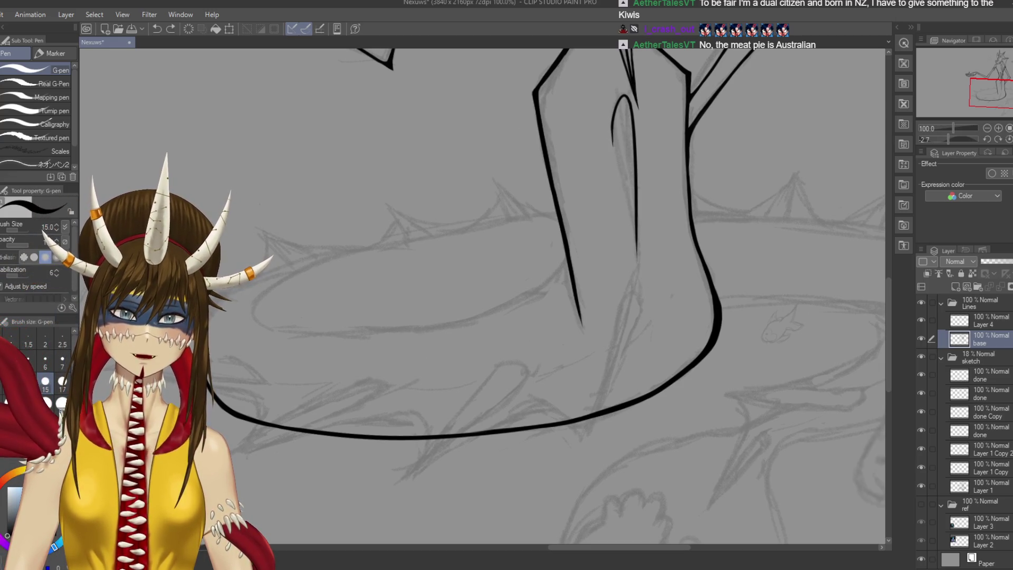
key(ctrl+z)
drag(615, 159, 638, 236)
key(ctrl+z)
drag(612, 140, 641, 285)
key(ctrl+s)
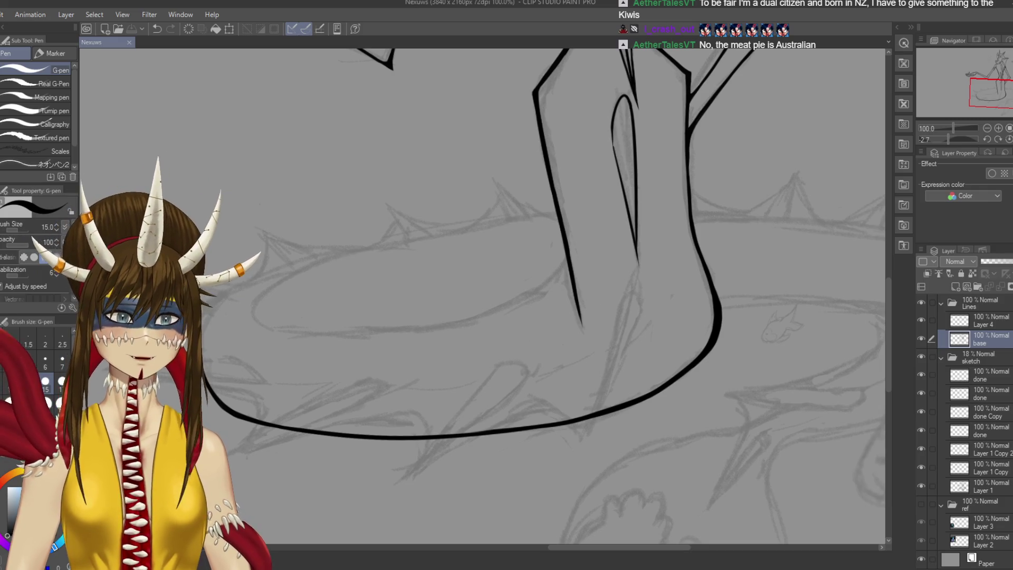
scroll(675, 258, up, 2)
Attempt to retrace the thin spike line thicker, undoing each try, and save
scroll(674, 258, down, 1)
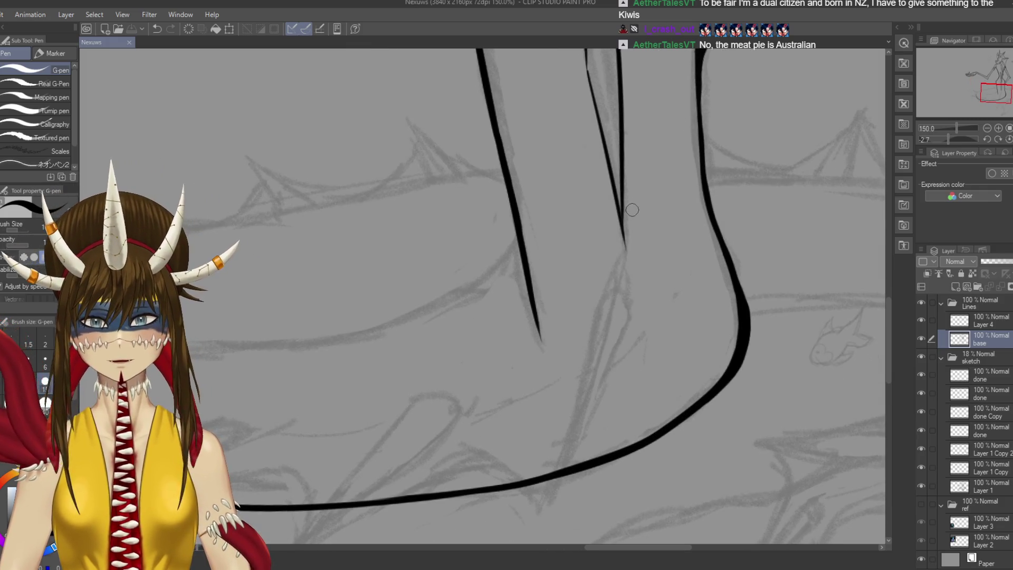
drag(621, 191, 631, 267)
key(ctrl+z)
drag(621, 191, 628, 261)
key(ctrl+z)
key(ctrl+z)
key(ctrl+z)
drag(623, 203, 630, 261)
key(ctrl+z)
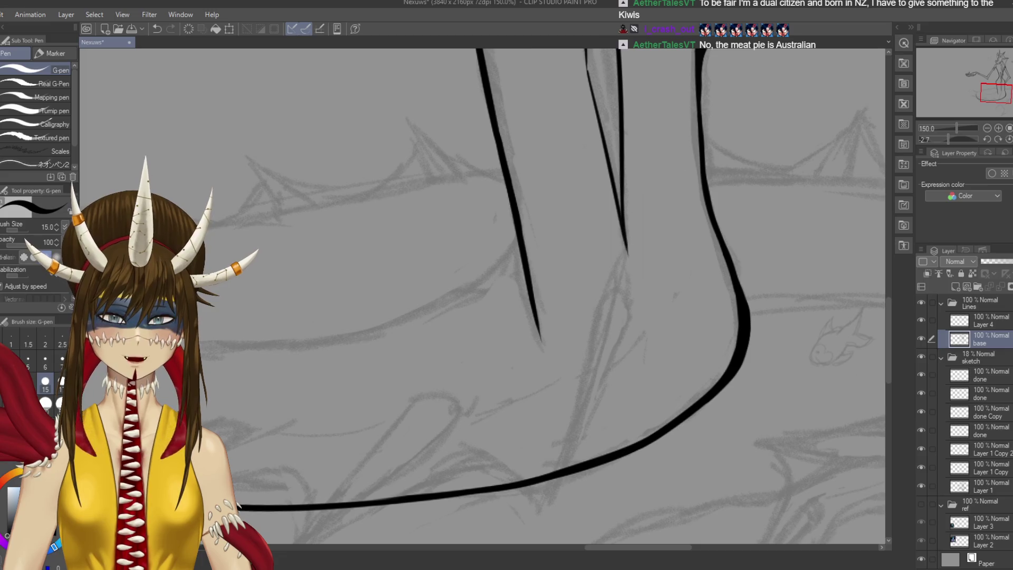
key(ctrl+s)
scroll(632, 219, up, 5)
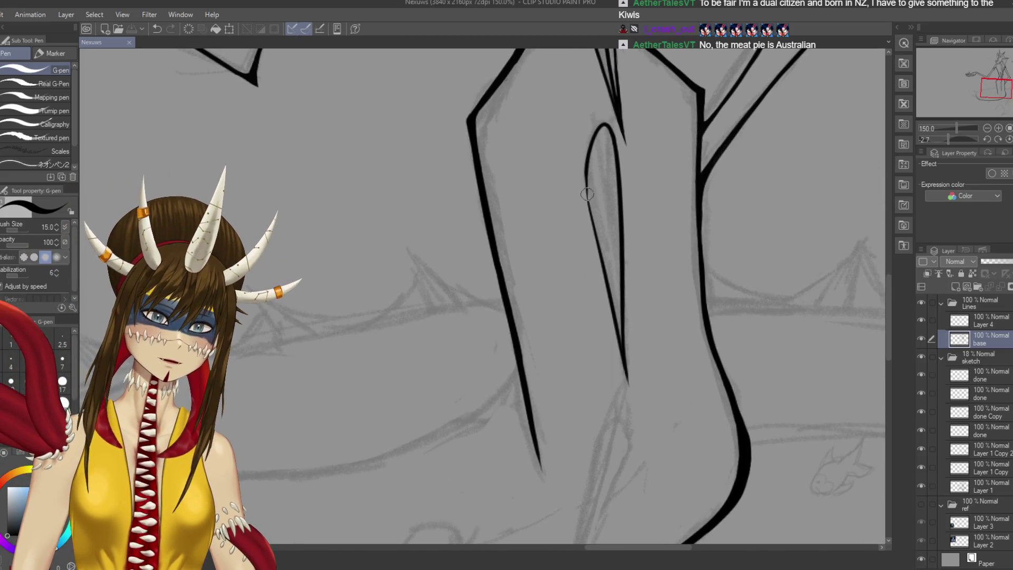
Thicken the top of the spike loop's left line and save
mouse_move(587, 195)
mouse_down()
mouse_move(585, 145)
mouse_move(598, 127)
mouse_up()
key(ctrl+z)
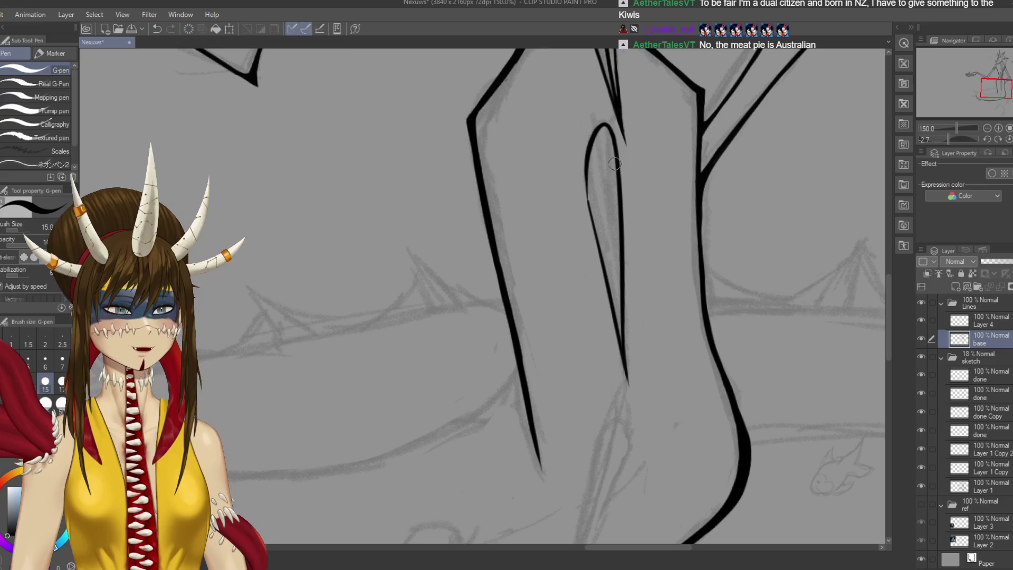
drag(587, 167, 598, 132)
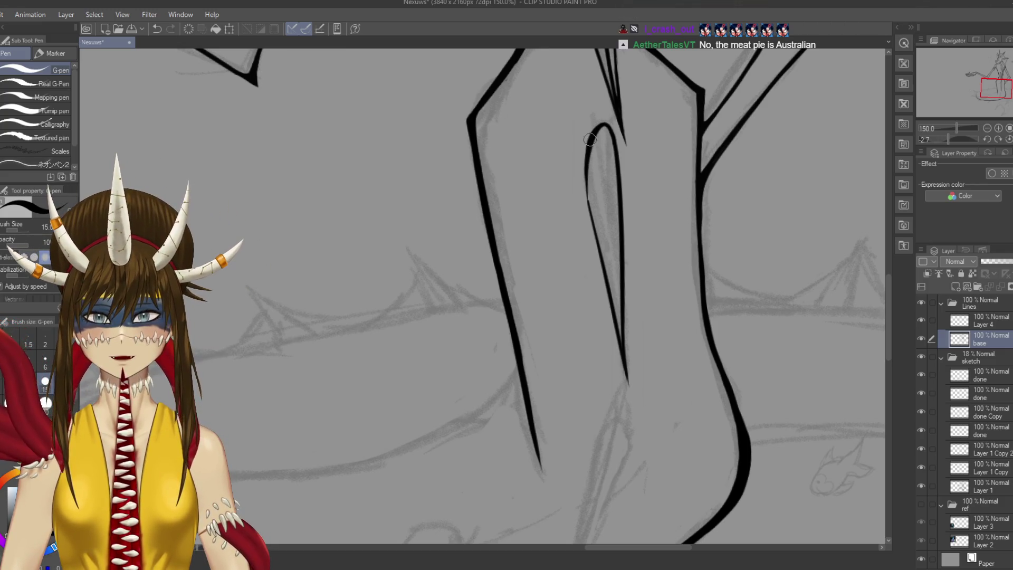
drag(588, 187, 590, 153)
key(ctrl+z)
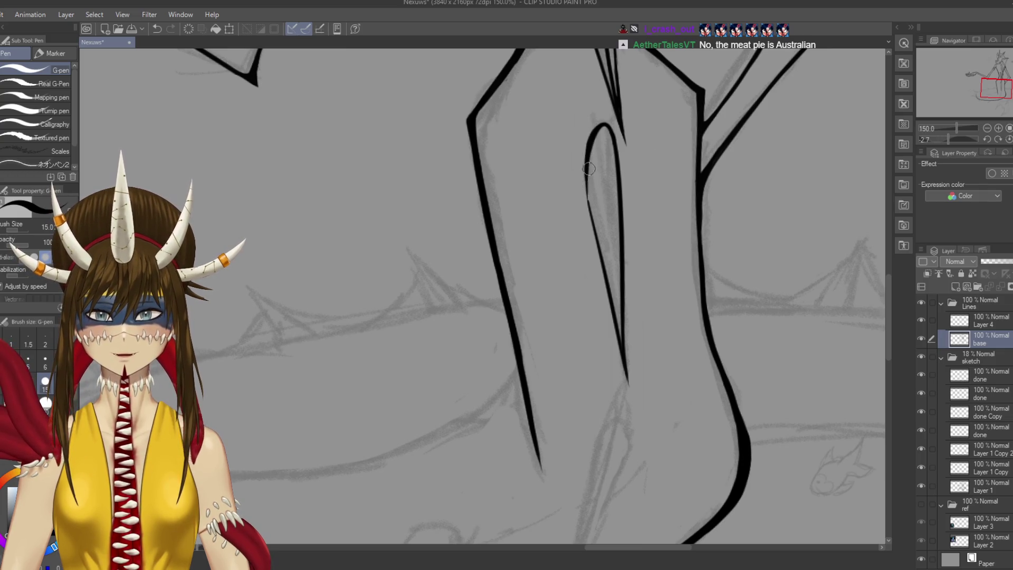
key(ctrl+s)
mouse_move(482, 295)
mouse_down()
mouse_move(473, 413)
mouse_move(471, 298)
mouse_up()
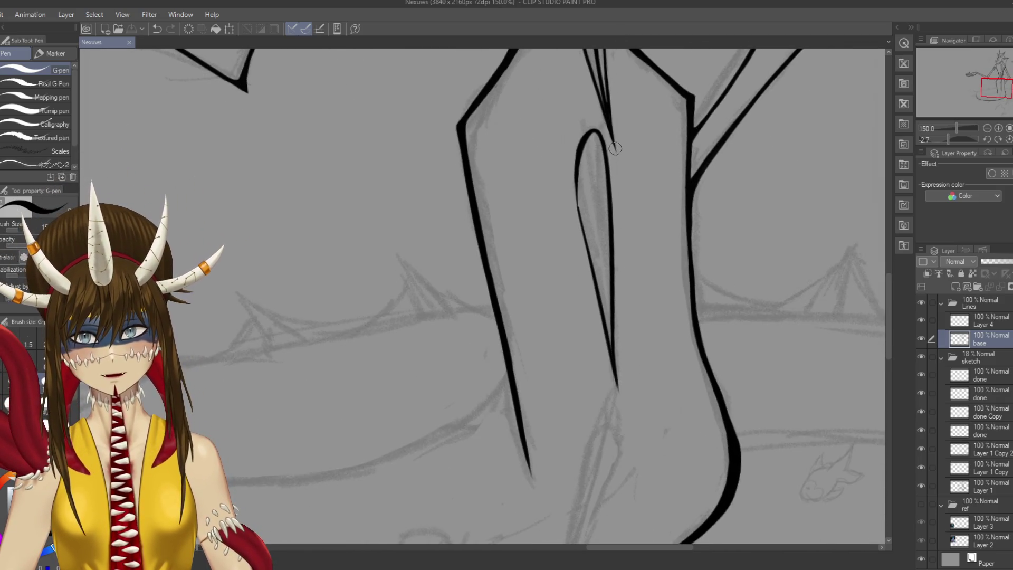
Switch to Layer 4 and draw an inner line down the loop from its top
key(alt+bracketright)
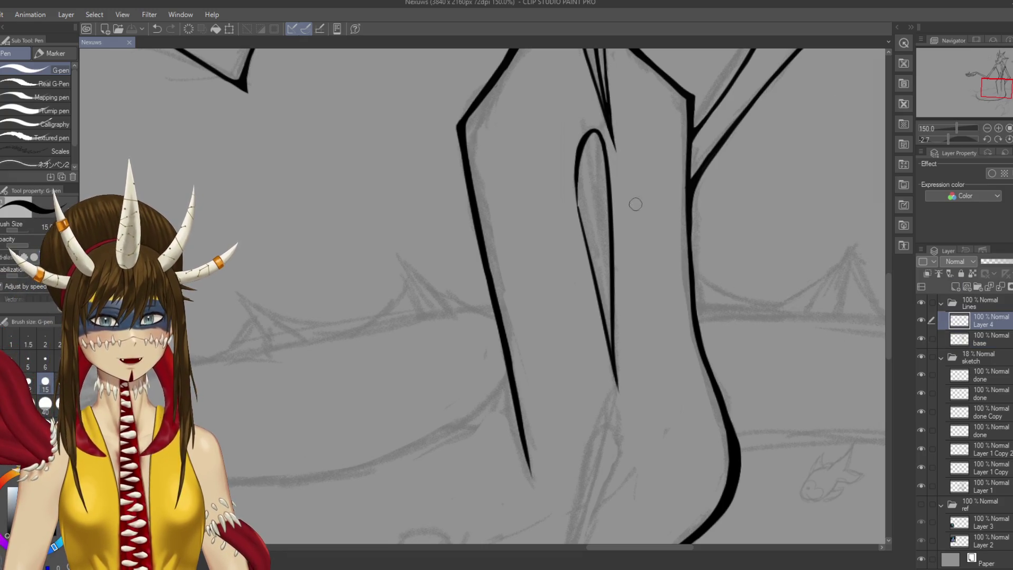
key(ctrl+z)
mouse_move(615, 149)
mouse_down()
mouse_move(590, 125)
mouse_move(612, 348)
mouse_up()
key(ctrl+z)
mouse_move(609, 131)
mouse_down()
mouse_move(592, 126)
mouse_move(612, 372)
mouse_up()
Settle the inner line's lower stroke after several retries and save the drawing
key(ctrl+z)
drag(604, 306, 617, 385)
key(ctrl+z)
drag(606, 314, 615, 376)
key(ctrl+z)
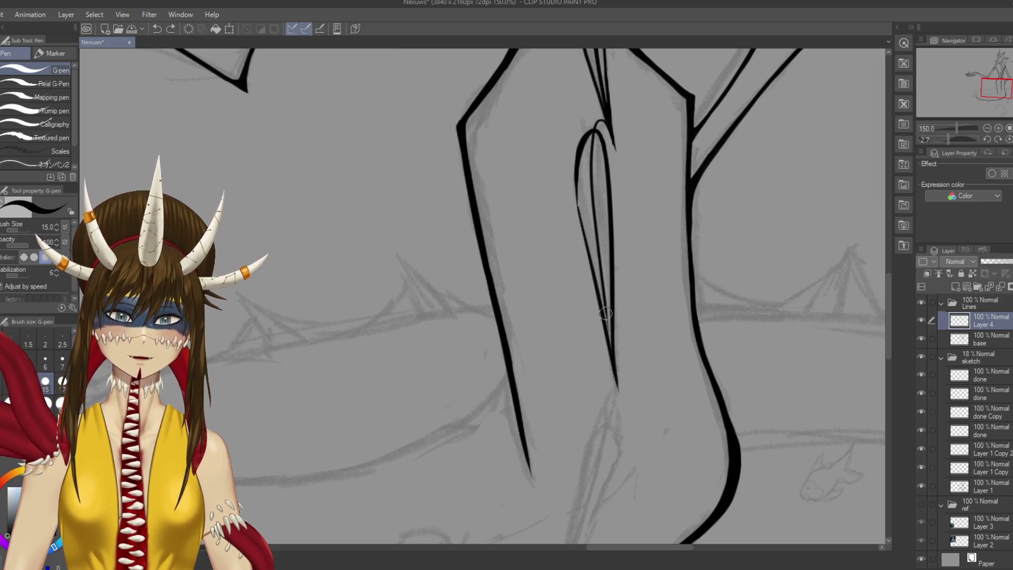
drag(606, 314, 612, 367)
key(ctrl+z)
drag(606, 311, 613, 370)
key(ctrl+z)
drag(605, 309, 615, 370)
key(ctrl+z)
drag(605, 314, 616, 384)
key(ctrl+s)
scroll(628, 217, up, 3)
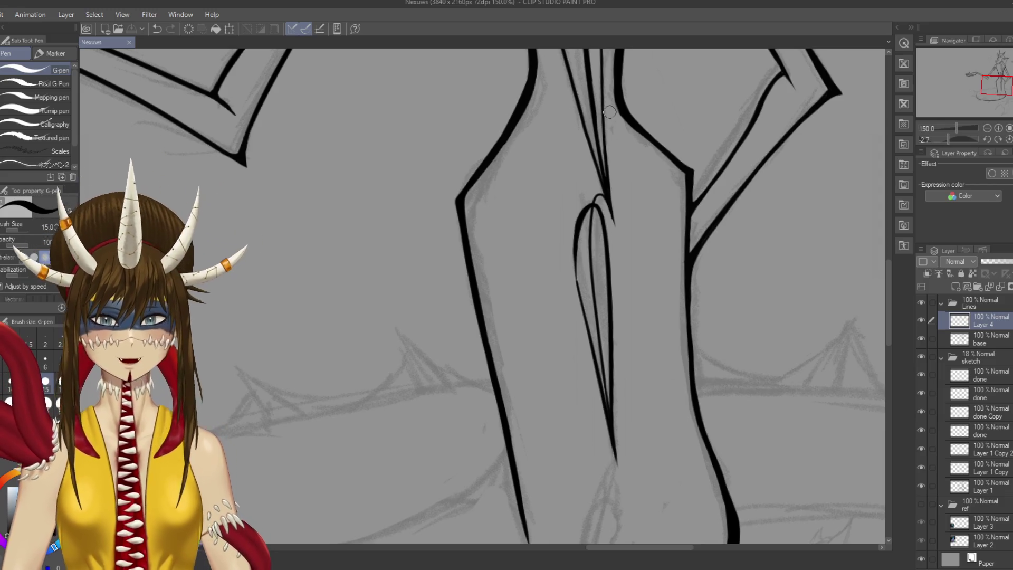
Redraw the diagonal spike line running from the body curve down across the belly
scroll(622, 225, down, 5)
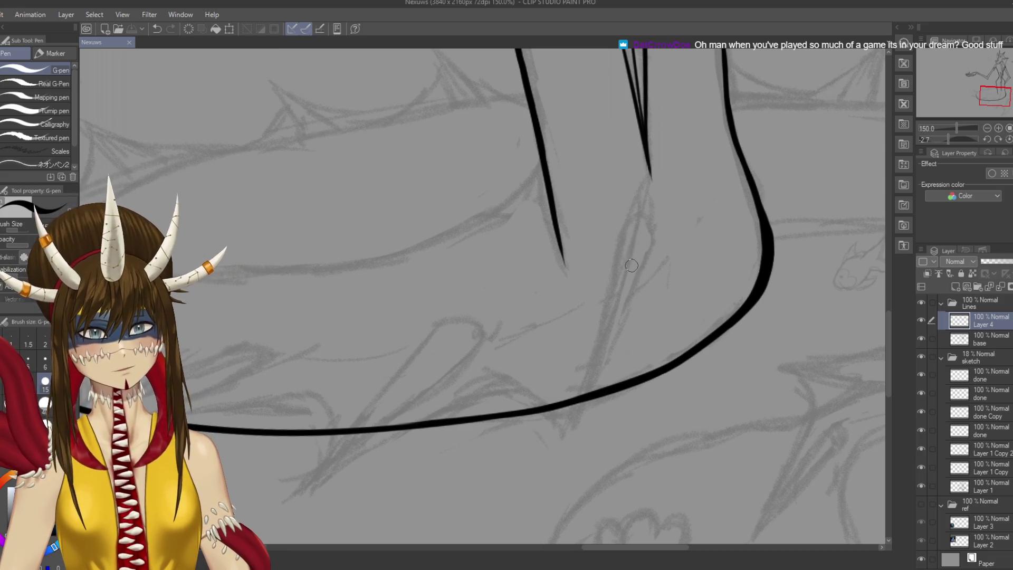
mouse_move(622, 234)
mouse_down()
mouse_move(623, 220)
mouse_move(654, 244)
mouse_move(632, 213)
mouse_move(596, 375)
mouse_up()
key(ctrl+z)
key(ctrl+z)
key(ctrl+z)
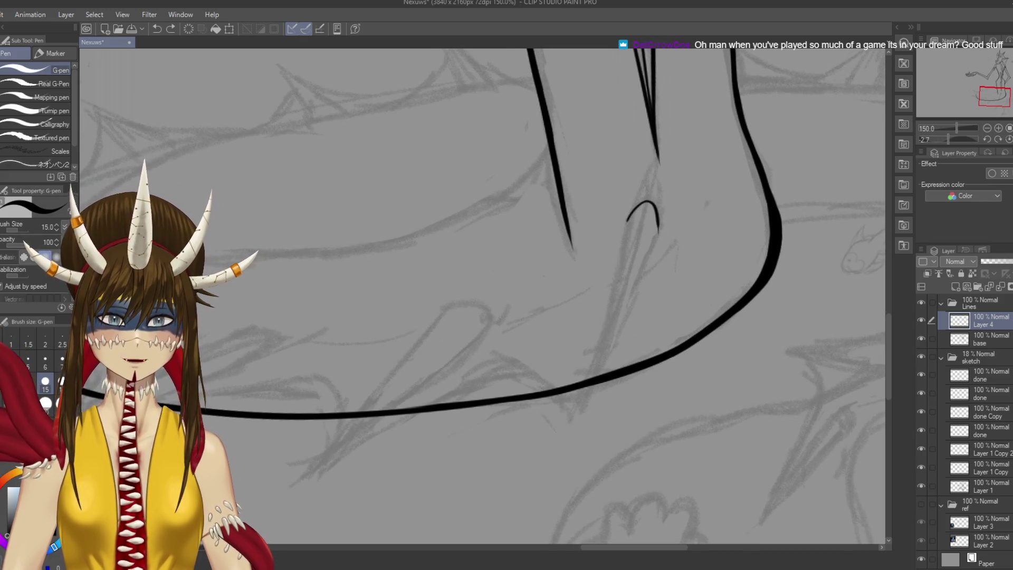
drag(627, 219, 572, 422)
drag(659, 228, 574, 422)
key(ctrl+z)
key(ctrl+z)
drag(658, 227, 580, 415)
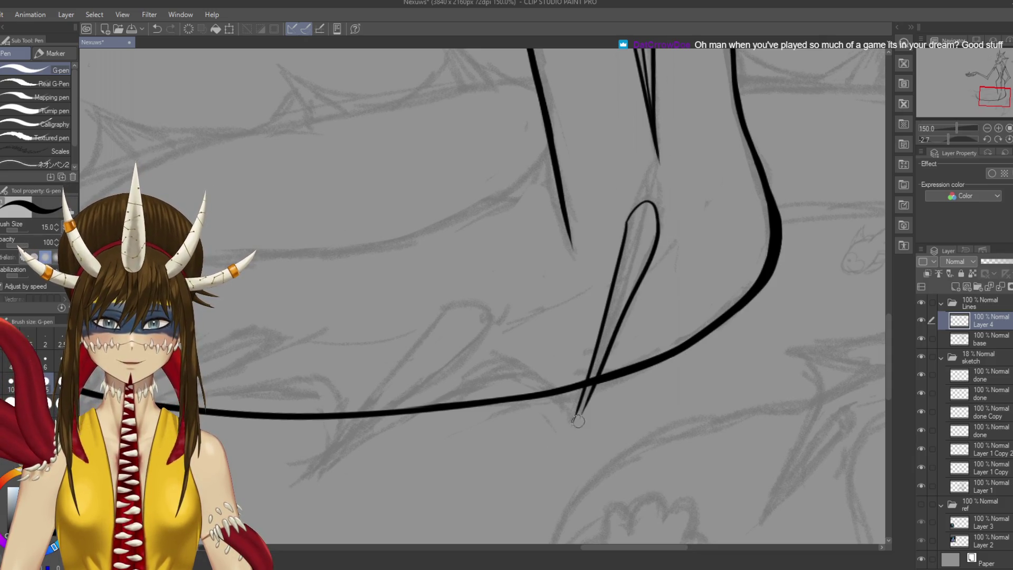
key(ctrl+z)
drag(659, 227, 569, 430)
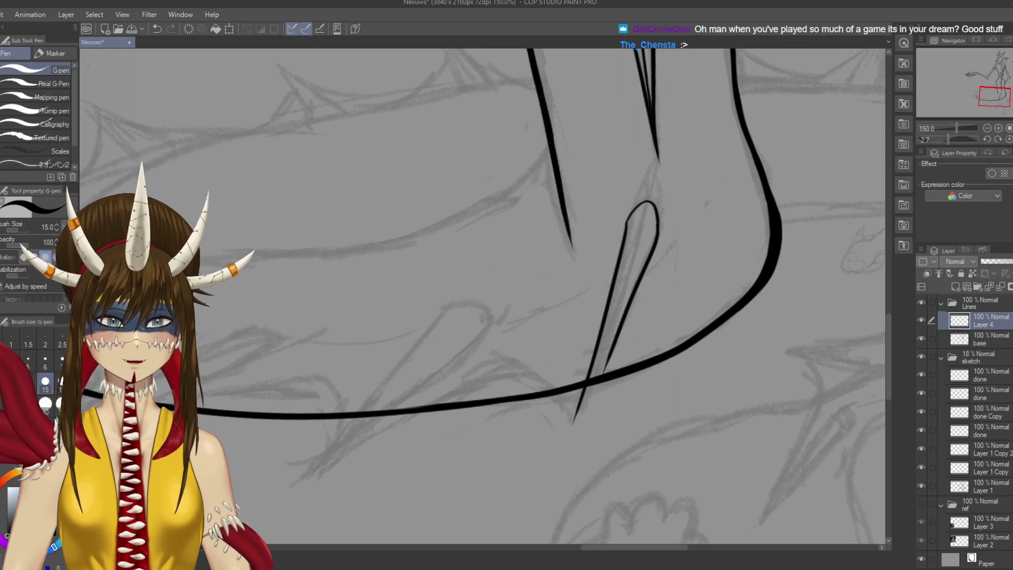
key(ctrl+z)
drag(659, 225, 581, 423)
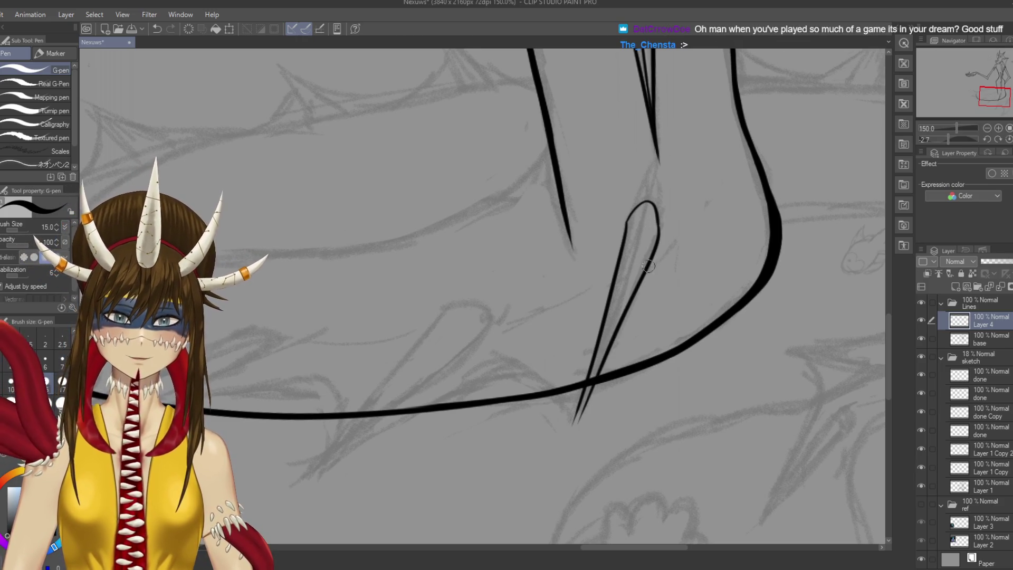
key(ctrl+z)
drag(658, 225, 576, 422)
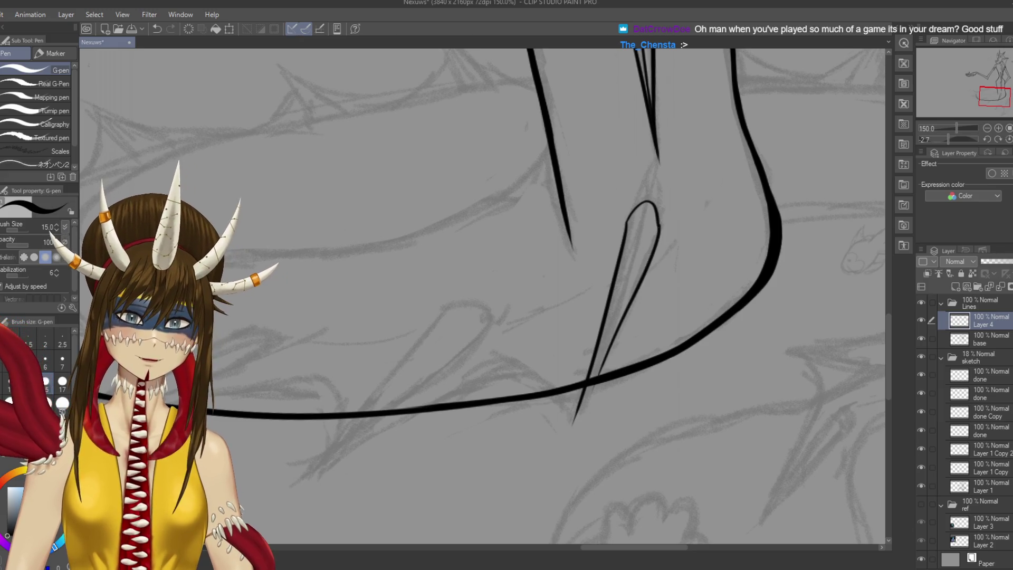
key(ctrl+z)
mouse_move(659, 226)
mouse_down()
mouse_move(576, 422)
mouse_move(574, 388)
mouse_up()
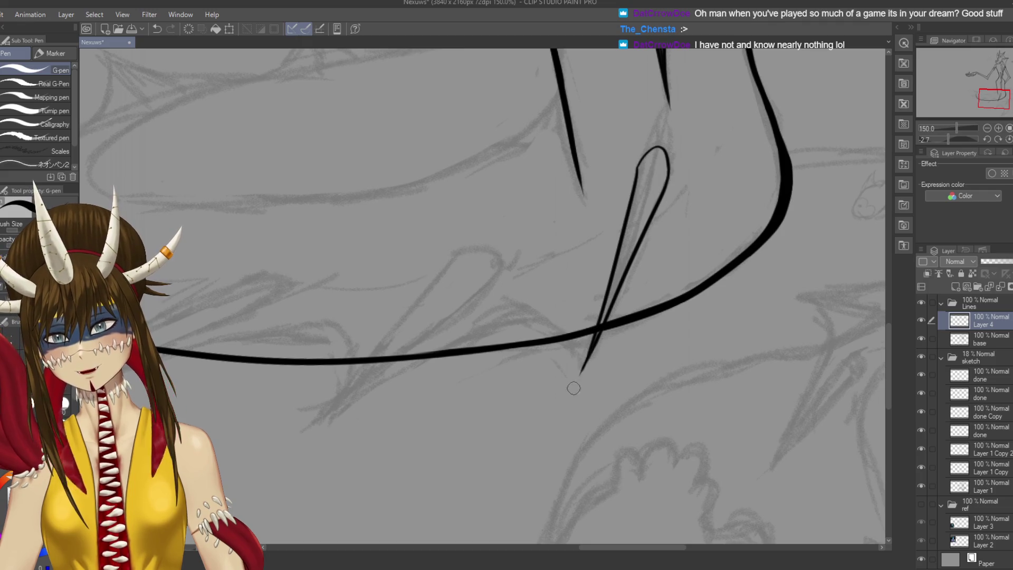
Retry the spike line's lower tip several times, ending with a shorter tip
drag(601, 332, 578, 384)
key(ctrl+z)
drag(601, 332, 577, 385)
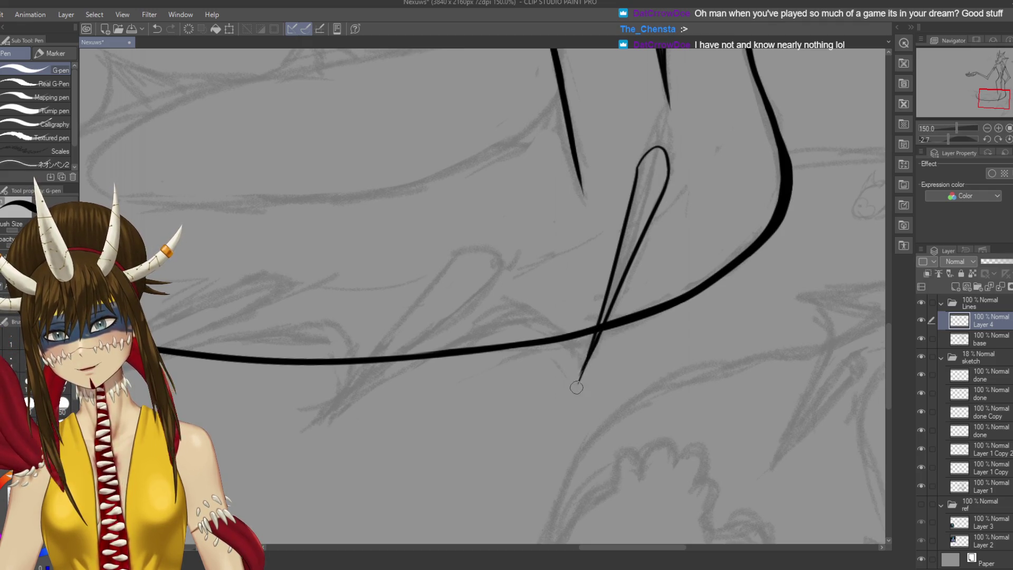
key(ctrl+z)
drag(599, 340, 572, 389)
key(ctrl+z)
drag(594, 348, 574, 390)
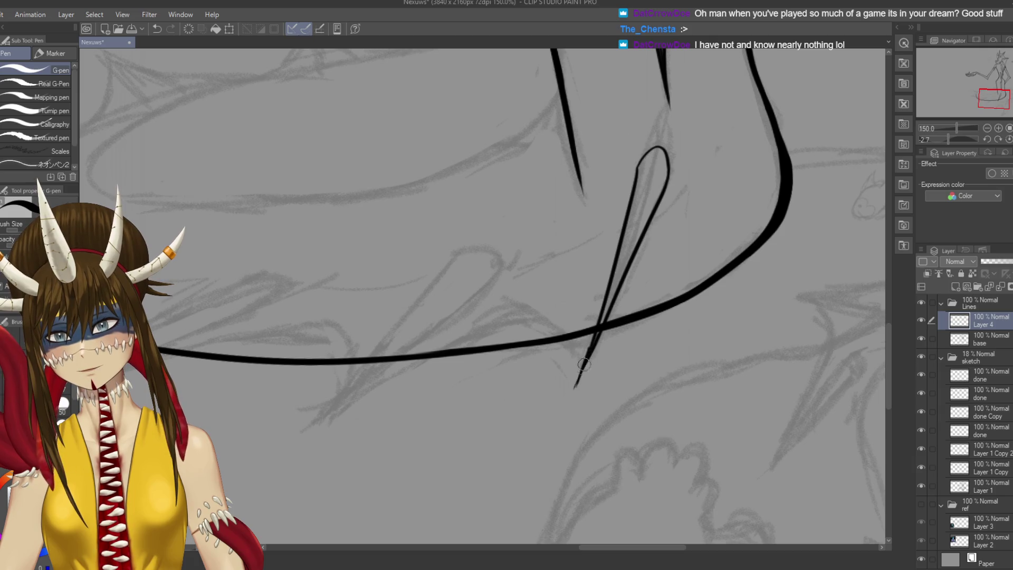
key(ctrl+z)
drag(593, 349, 582, 372)
Switch to the eraser and back to the G-pen, then save the drawing
key(e)
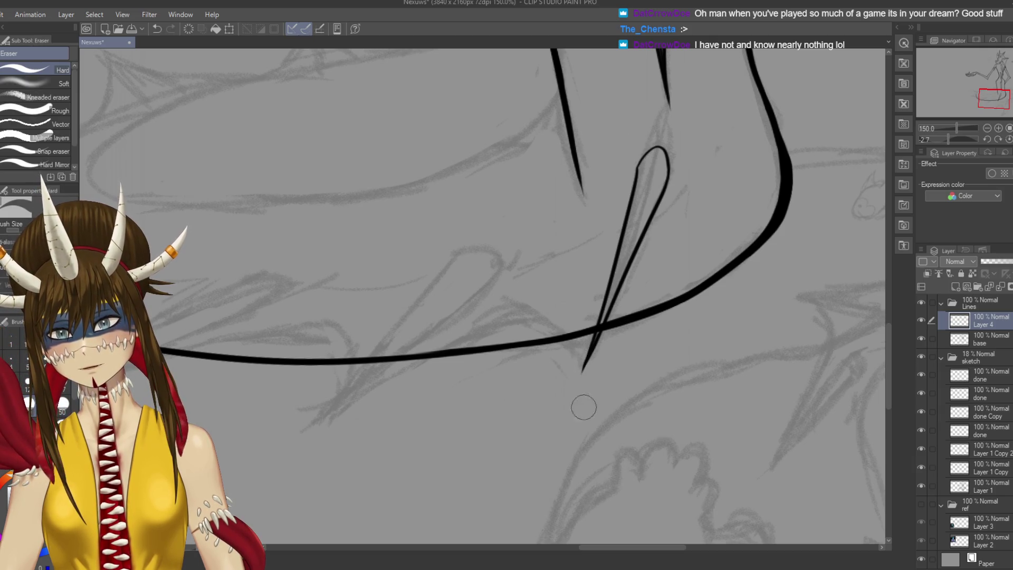
key(p)
key(ctrl+s)
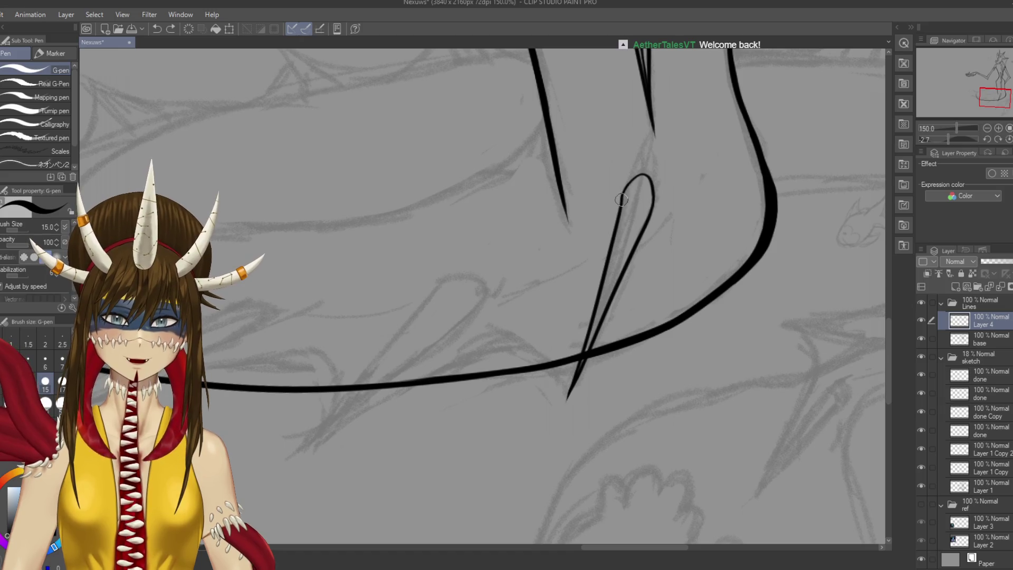
mouse_move(641, 173)
mouse_down()
mouse_move(647, 179)
mouse_move(622, 197)
mouse_move(648, 167)
mouse_move(637, 175)
mouse_move(649, 177)
mouse_move(656, 211)
mouse_up()
Undo the loop-top stroke, save, and re-ink the spike loop's right side
key(ctrl+z)
key(ctrl+z)
key(ctrl+z)
key(ctrl+z)
key(ctrl+z)
key(ctrl+z)
key(ctrl+s)
drag(475, 264, 487, 263)
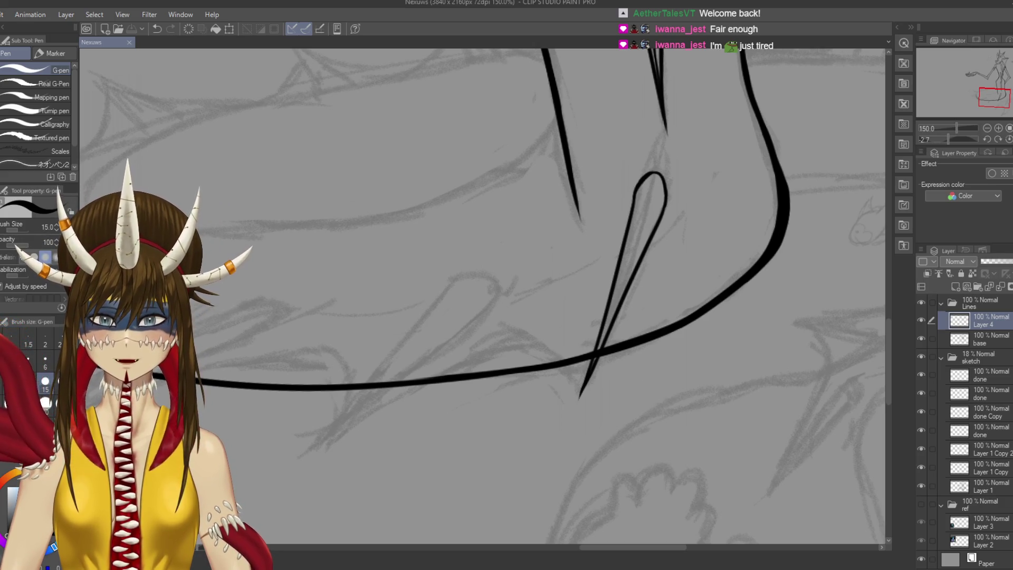
Move to the base layer, try Mechanical pencil and Hard eraser size 17, save, return to G-pen
key(alt+bracketleft)
key(p)
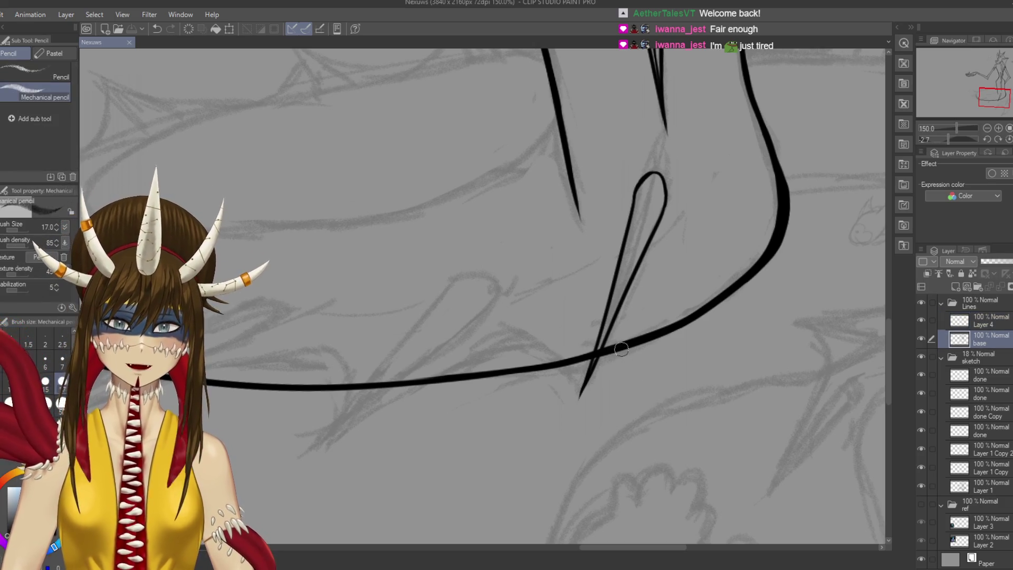
key(ctrl+z)
key(ctrl+y)
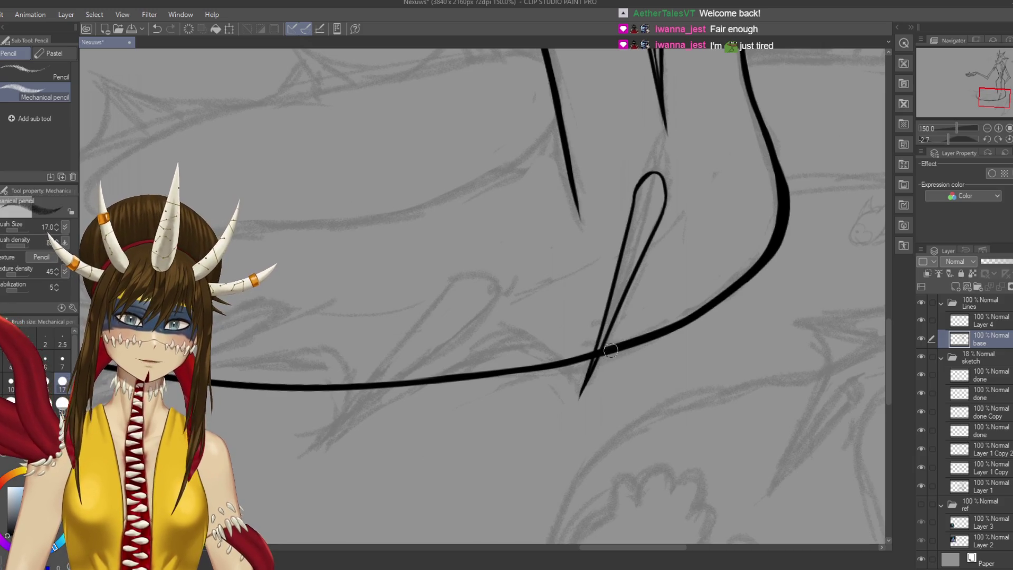
key(e)
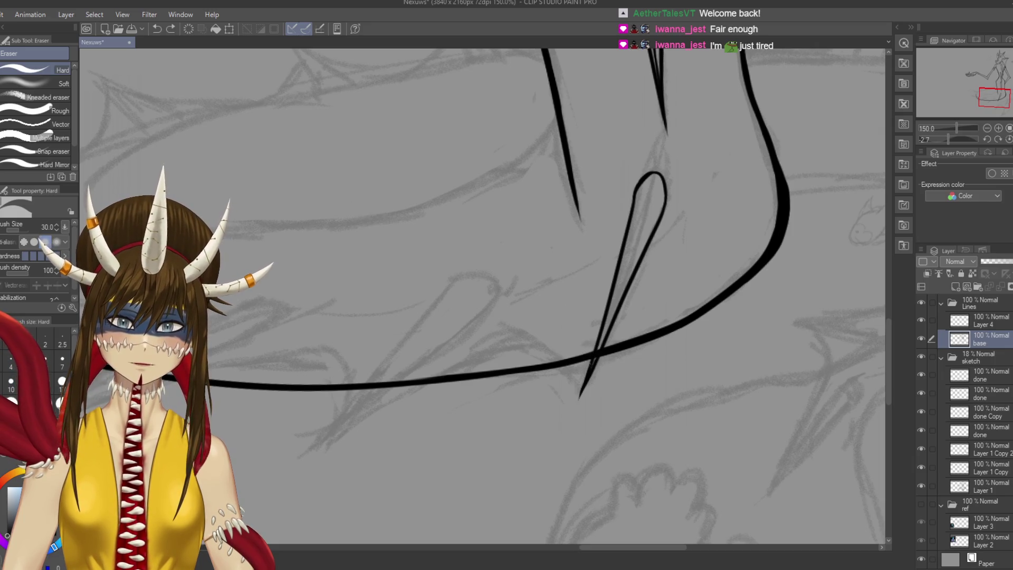
key(bracketleft)
key(bracketleft)
key(bracketleft)
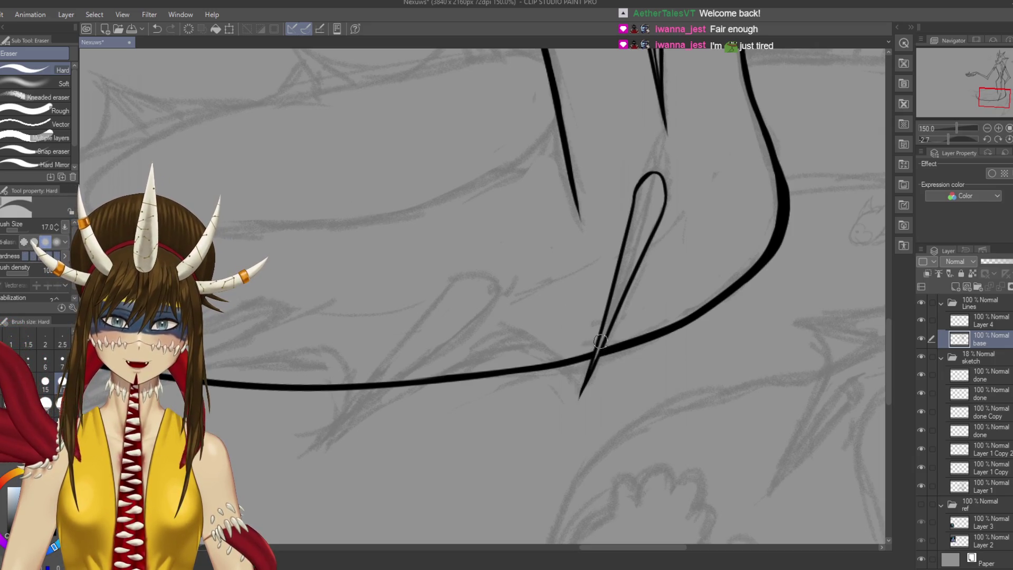
key(ctrl+s)
key(p)
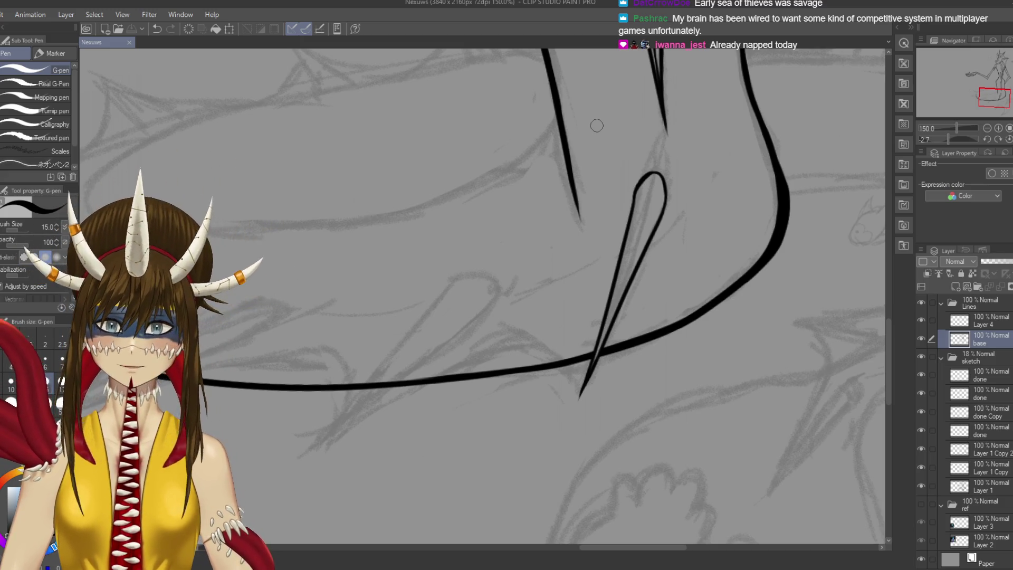
Try several inner line strokes down the spike loop, undoing each, then save
scroll(628, 153, up, 1)
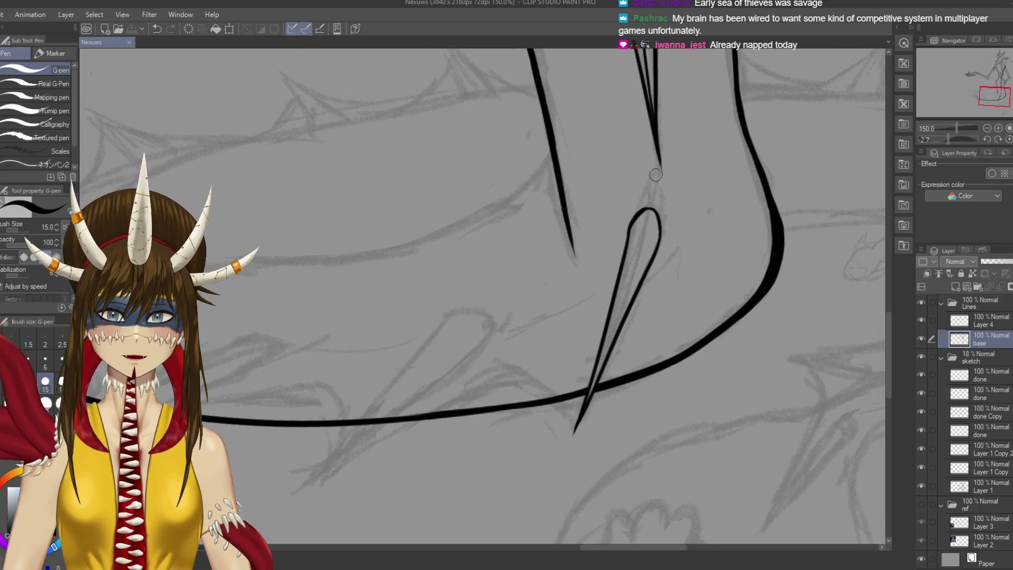
drag(660, 169, 628, 269)
key(ctrl+z)
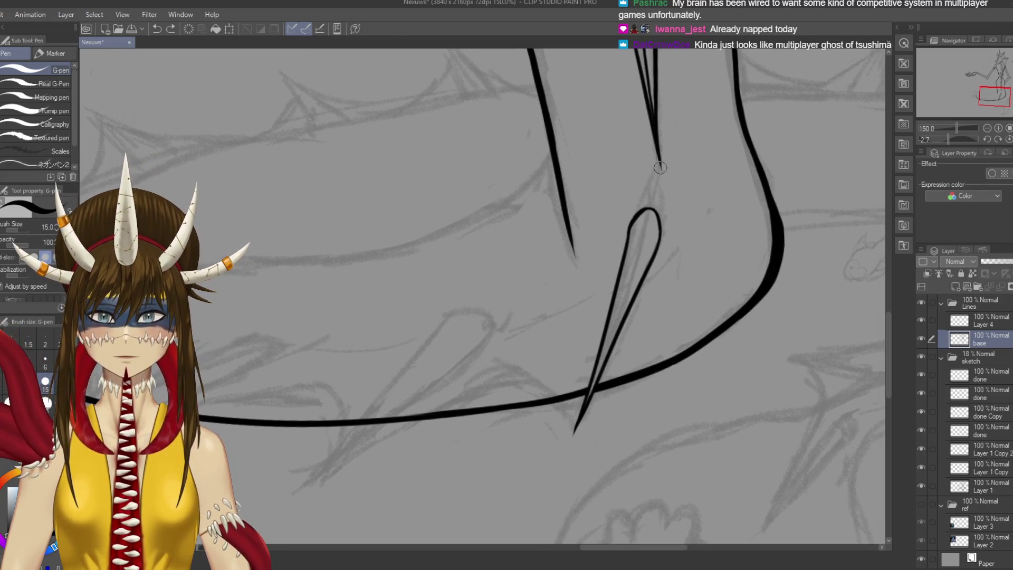
drag(660, 165, 596, 369)
key(ctrl+z)
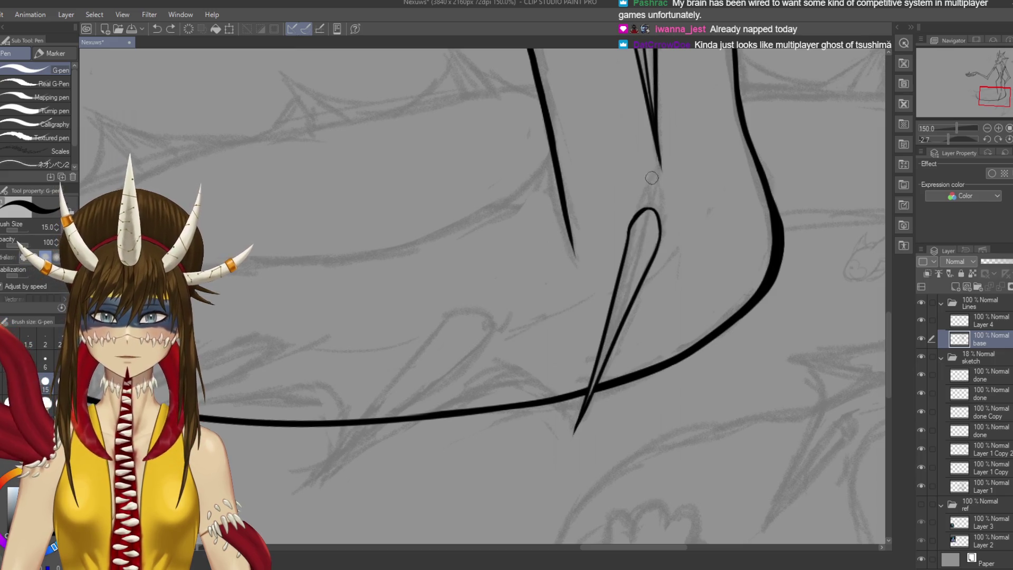
drag(659, 158, 611, 335)
key(ctrl+z)
mouse_move(658, 155)
mouse_down()
mouse_move(644, 237)
mouse_move(598, 376)
mouse_up()
key(ctrl+z)
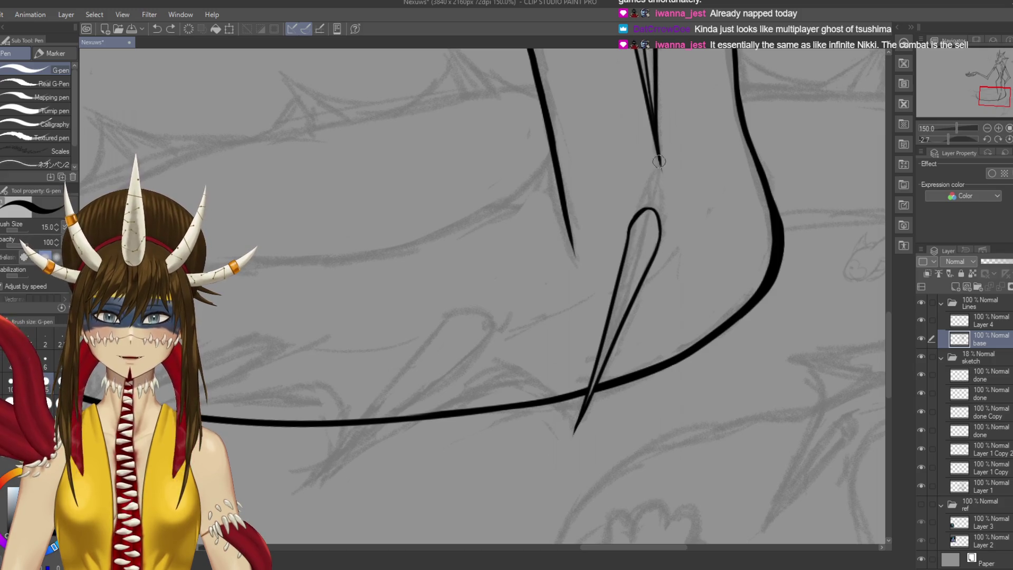
mouse_move(660, 159)
mouse_down()
mouse_move(578, 419)
mouse_move(659, 158)
mouse_move(658, 206)
mouse_move(576, 430)
mouse_up()
key(ctrl+z)
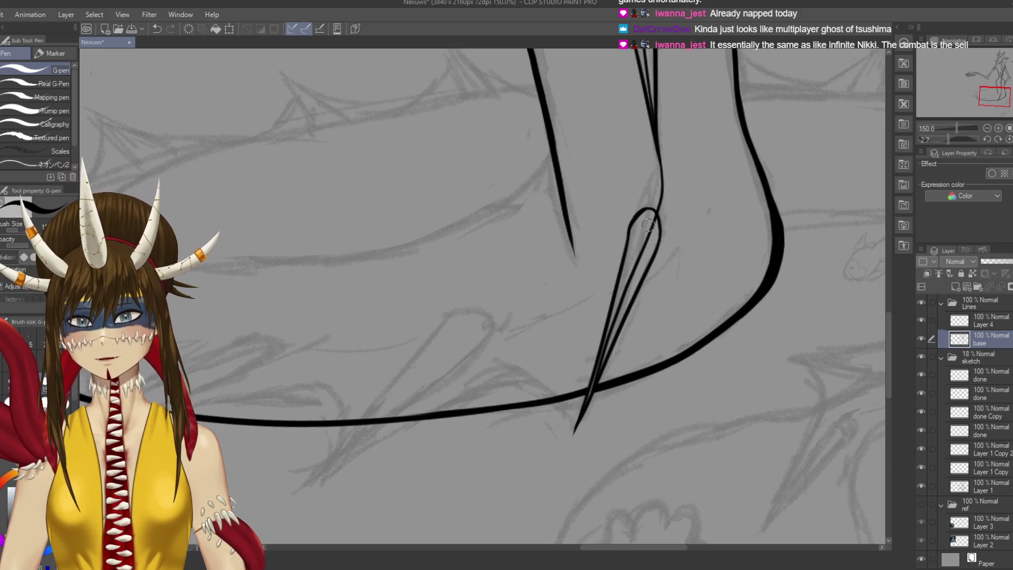
key(ctrl+z)
mouse_move(659, 145)
mouse_down()
mouse_move(643, 248)
mouse_move(582, 424)
mouse_up()
key(ctrl+z)
drag(658, 158, 633, 272)
key(ctrl+z)
mouse_move(658, 158)
mouse_down()
mouse_move(656, 205)
mouse_move(594, 398)
mouse_up()
key(ctrl+z)
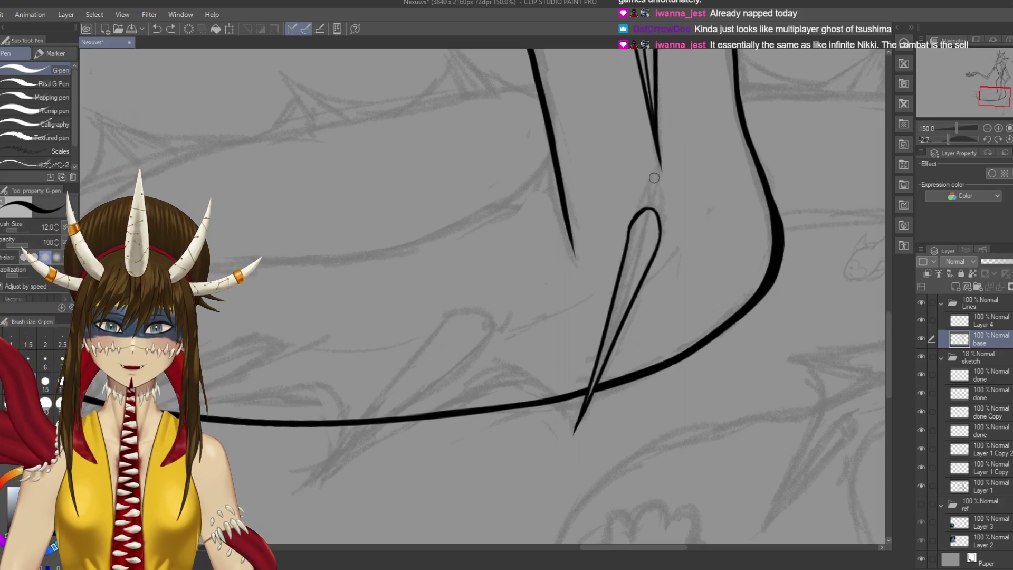
drag(658, 162, 658, 207)
key(ctrl+z)
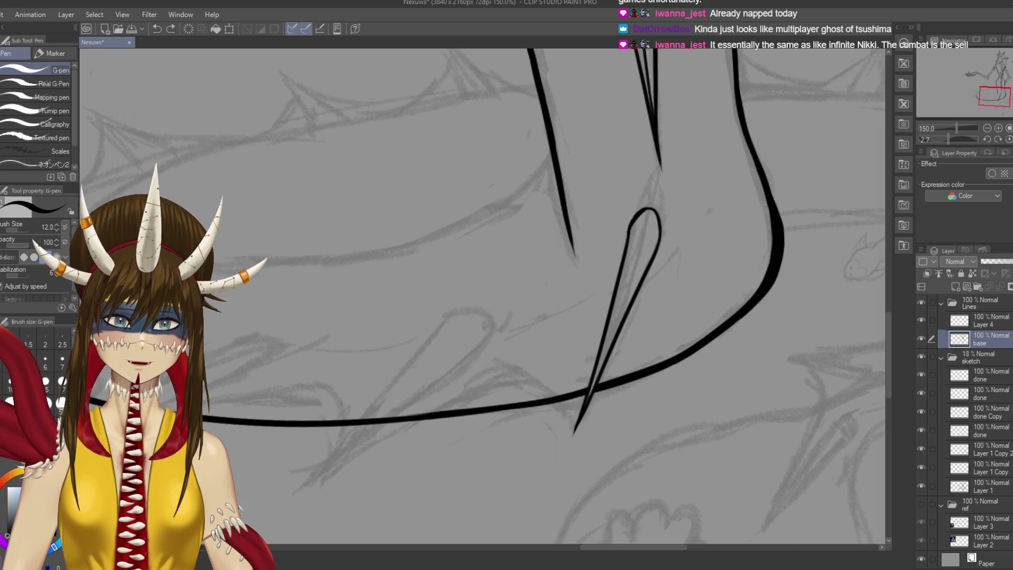
key(ctrl+s)
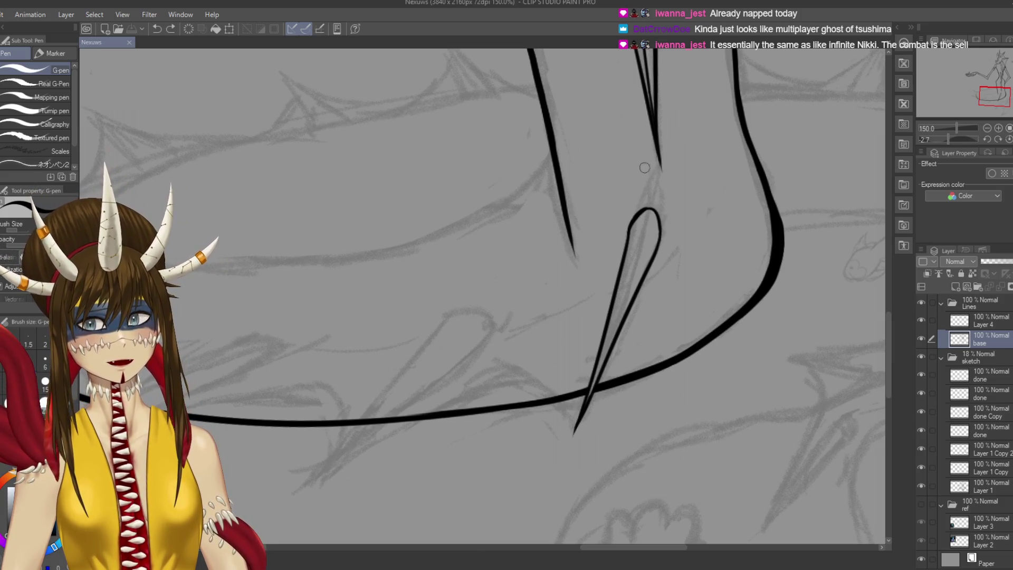
Ink the final long inner line from the loop top down toward the tip
drag(659, 163, 654, 201)
key(ctrl+z)
mouse_move(659, 151)
mouse_down()
mouse_move(657, 206)
mouse_move(595, 384)
mouse_up()
key(ctrl+z)
drag(661, 158, 597, 374)
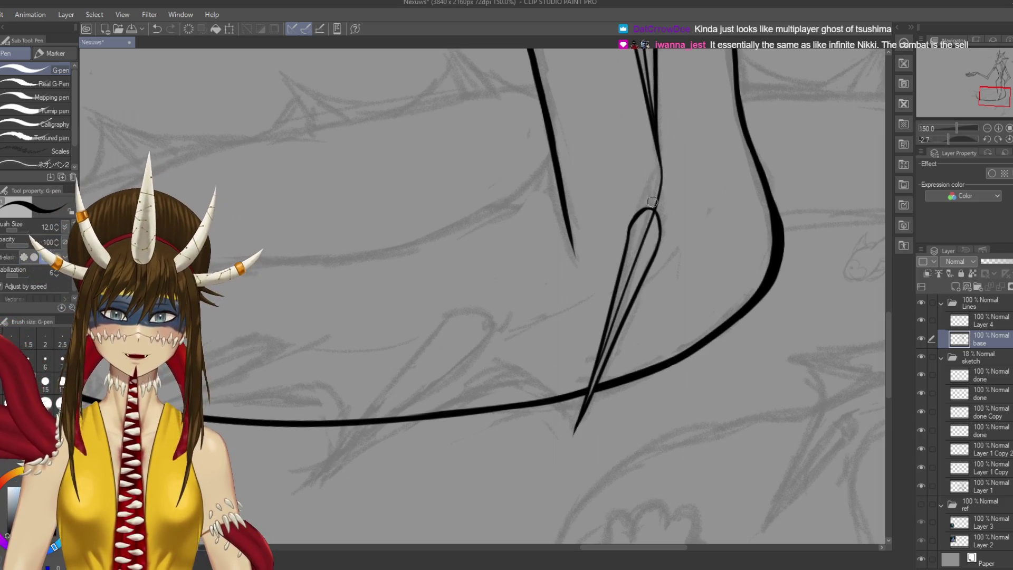
Pan to the next spike area, set the G-pen size to 15, and select Layer 4
scroll(662, 159, up, 4)
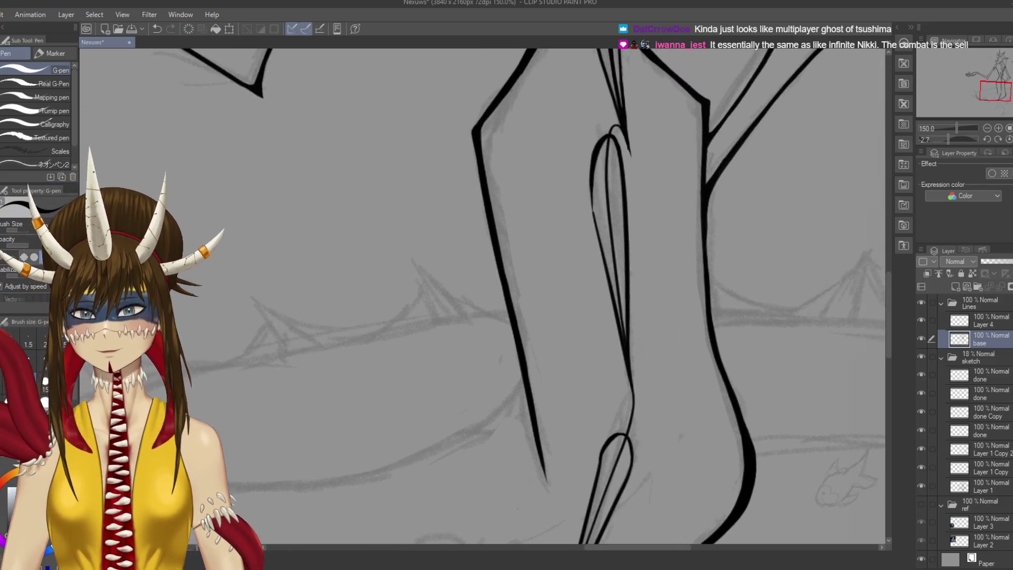
scroll(570, 295, down, 5)
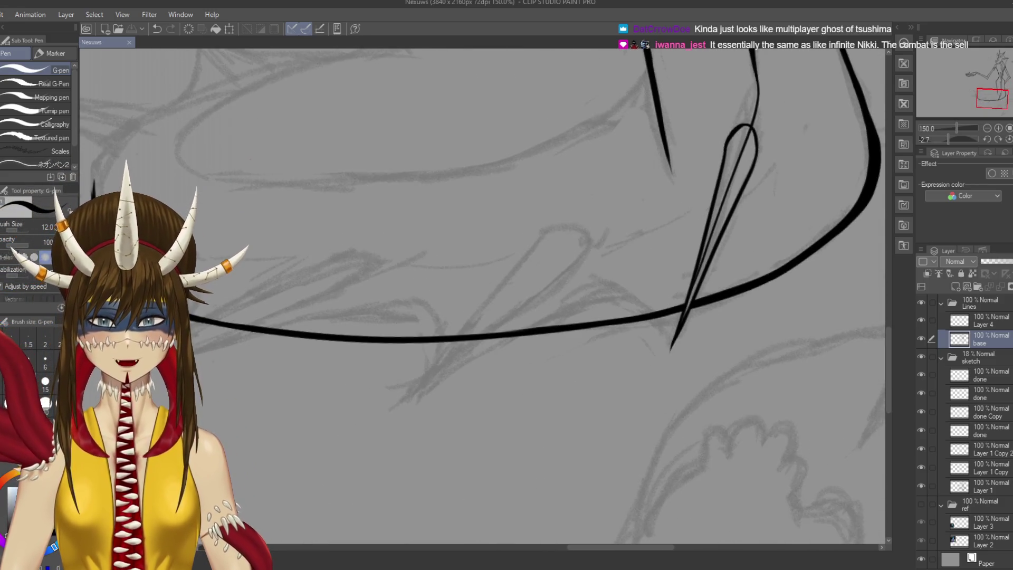
scroll(483, 296, left, 1)
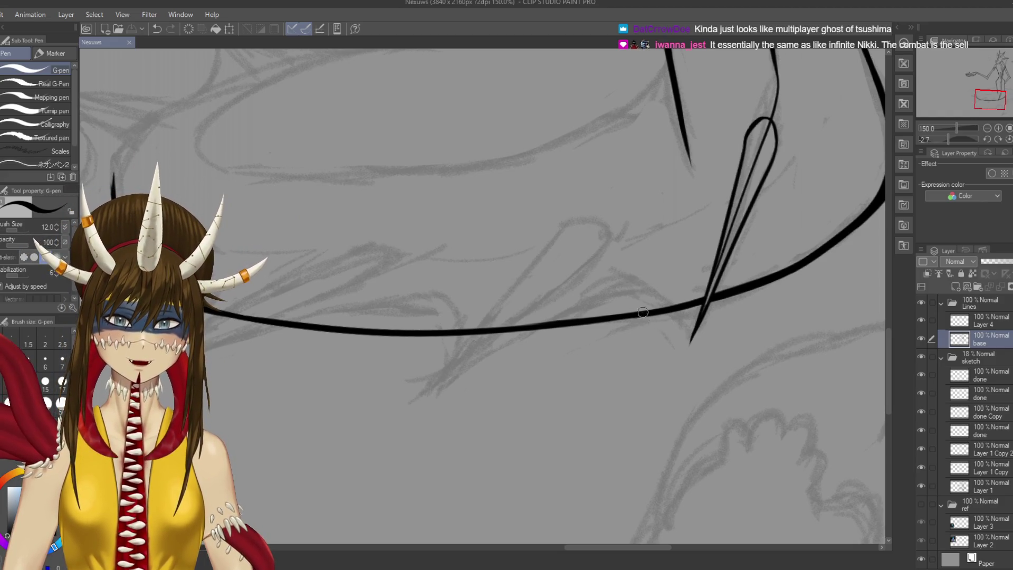
mouse_move(559, 224)
mouse_down()
mouse_move(567, 214)
mouse_move(443, 382)
mouse_up()
key(bracketright)
click(981, 321)
Ink a diagonal spike line across the body curve with a hook curving right at its top
key(ctrl+z)
drag(569, 214, 428, 393)
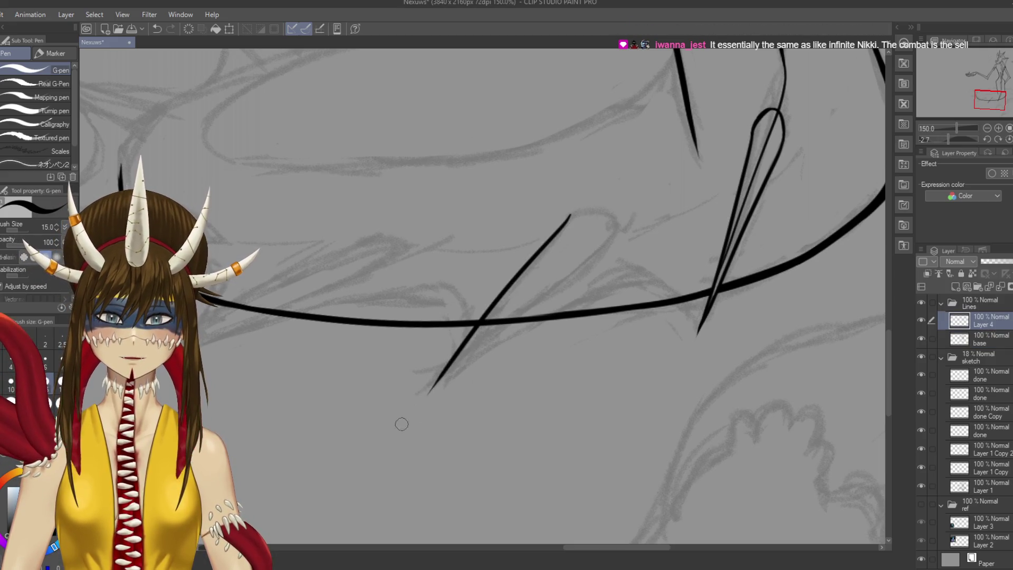
key(ctrl+z)
drag(567, 217, 413, 432)
key(ctrl+z)
drag(571, 215, 411, 430)
key(ctrl+z)
drag(569, 217, 422, 415)
key(ctrl+z)
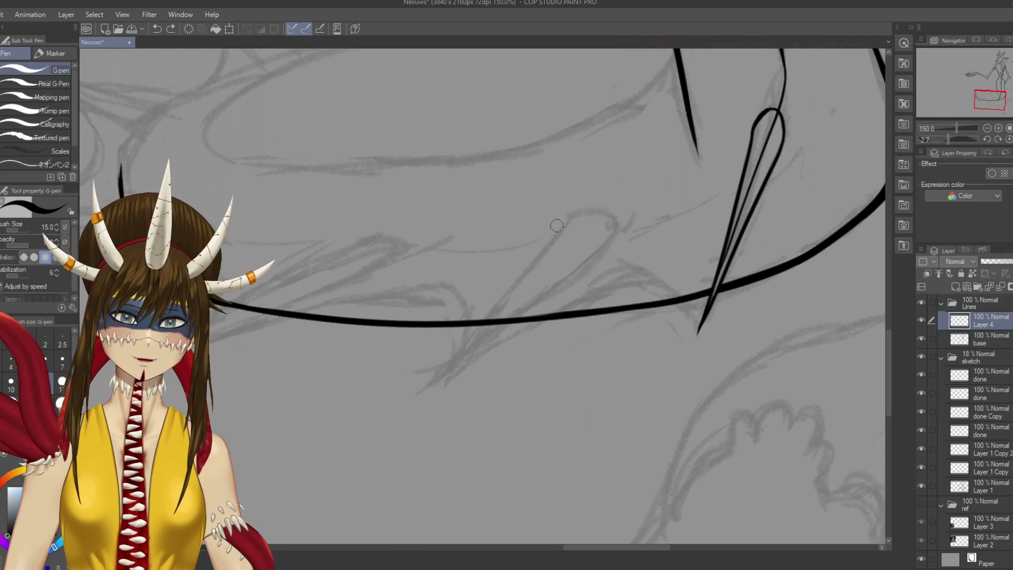
drag(571, 216, 443, 376)
key(ctrl+z)
drag(567, 217, 437, 410)
key(ctrl+z)
drag(567, 220, 421, 416)
mouse_move(568, 219)
mouse_down()
mouse_move(623, 234)
mouse_move(601, 237)
mouse_move(624, 180)
mouse_up()
key(ctrl+z)
key(ctrl+z)
key(ctrl+y)
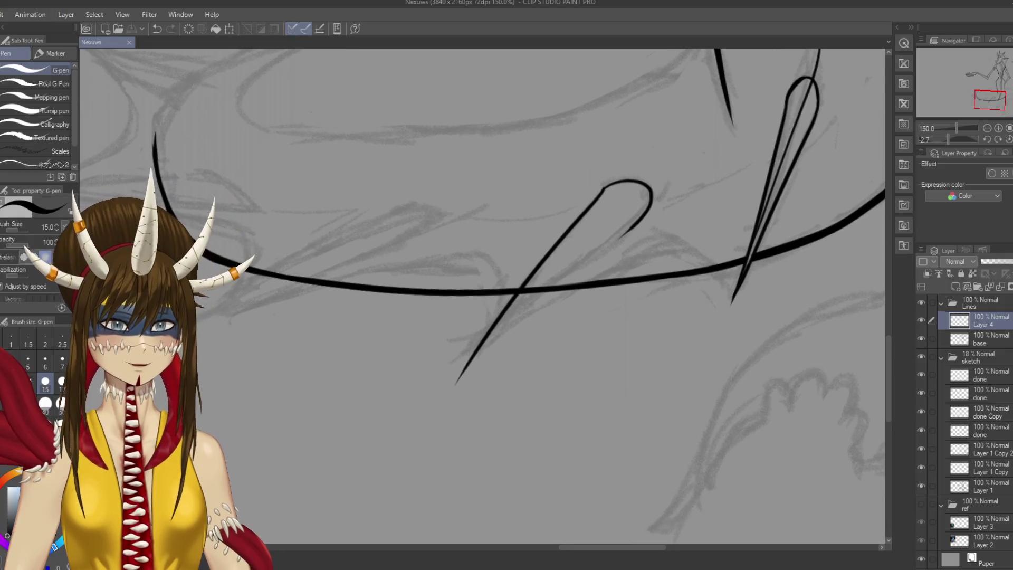
Rotate the canvas view and ink the spike's long second side down from the hook
mouse_move(711, 293)
mouse_down()
mouse_move(633, 200)
mouse_move(567, 148)
mouse_move(574, 200)
mouse_up()
key(ctrl+z)
drag(570, 148, 579, 329)
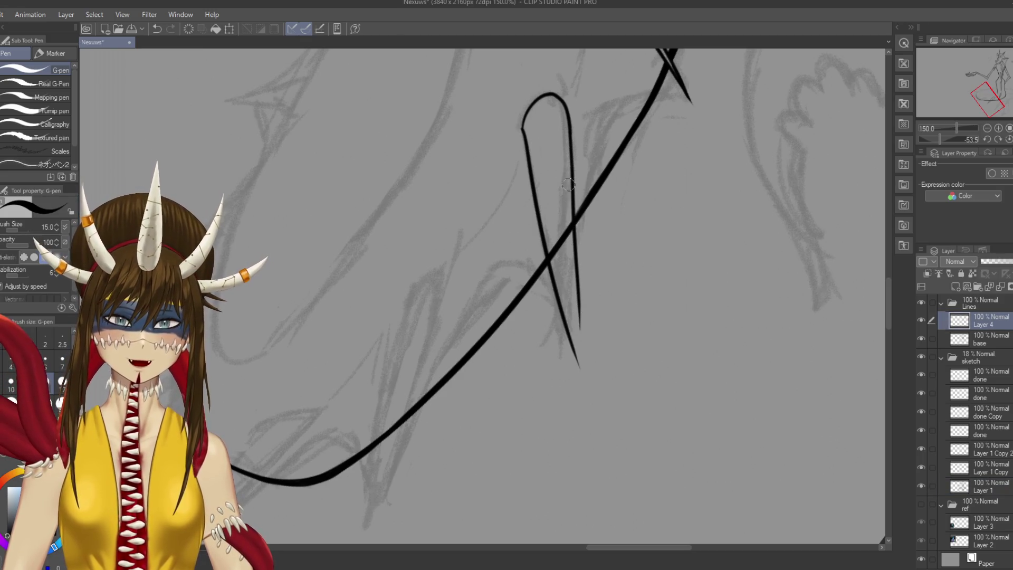
key(ctrl+z)
drag(569, 132, 580, 372)
key(ctrl+z)
drag(569, 129, 575, 369)
key(ctrl+z)
drag(570, 128, 579, 364)
key(ctrl+z)
drag(569, 129, 579, 363)
key(ctrl+z)
drag(569, 128, 583, 414)
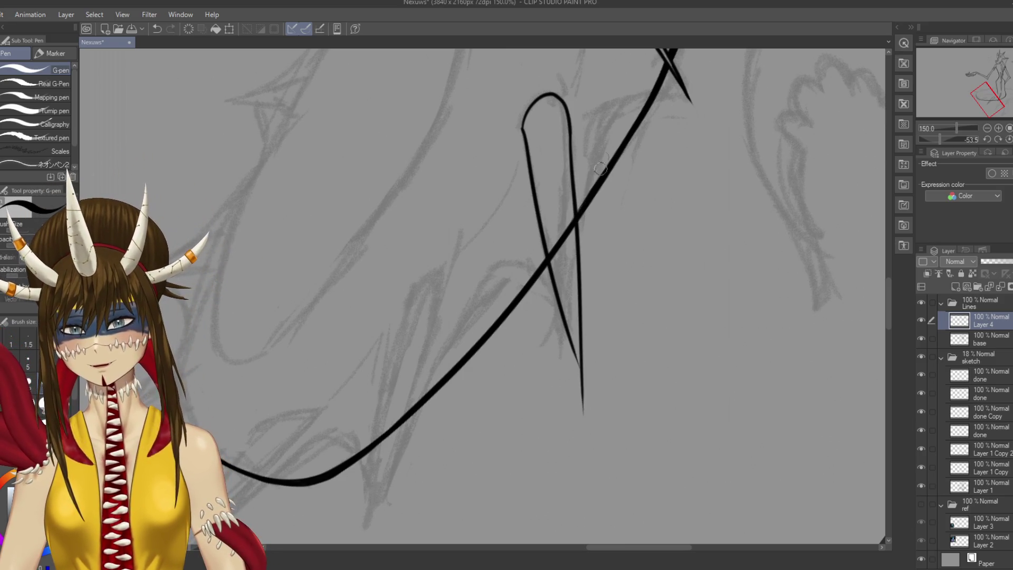
scroll(554, 295, down, 5)
Retry the hooked spike's long downstroke, ending with a sharper lower end, and save the file
scroll(554, 295, up, 6)
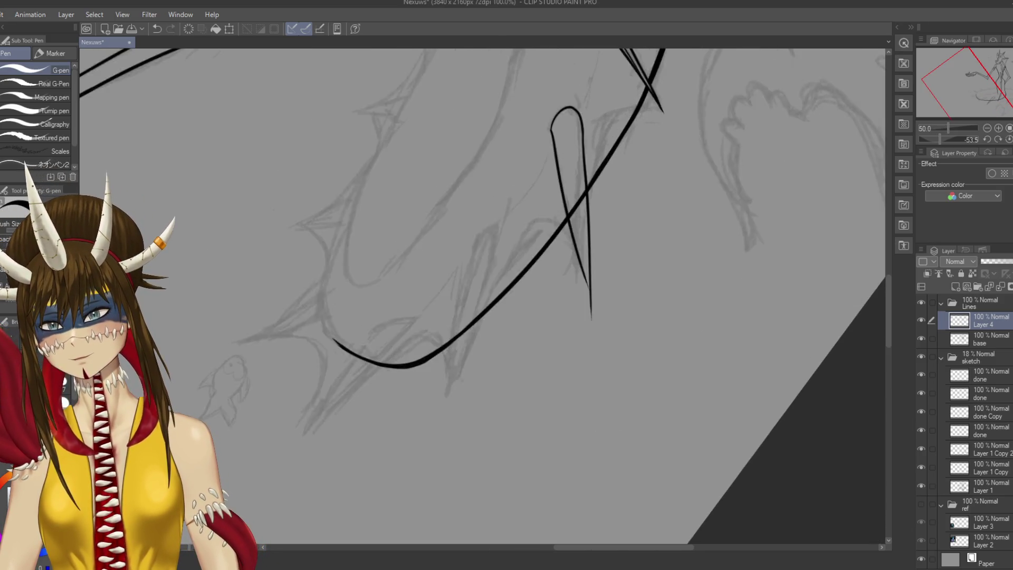
key(ctrl+z)
key(ctrl+z)
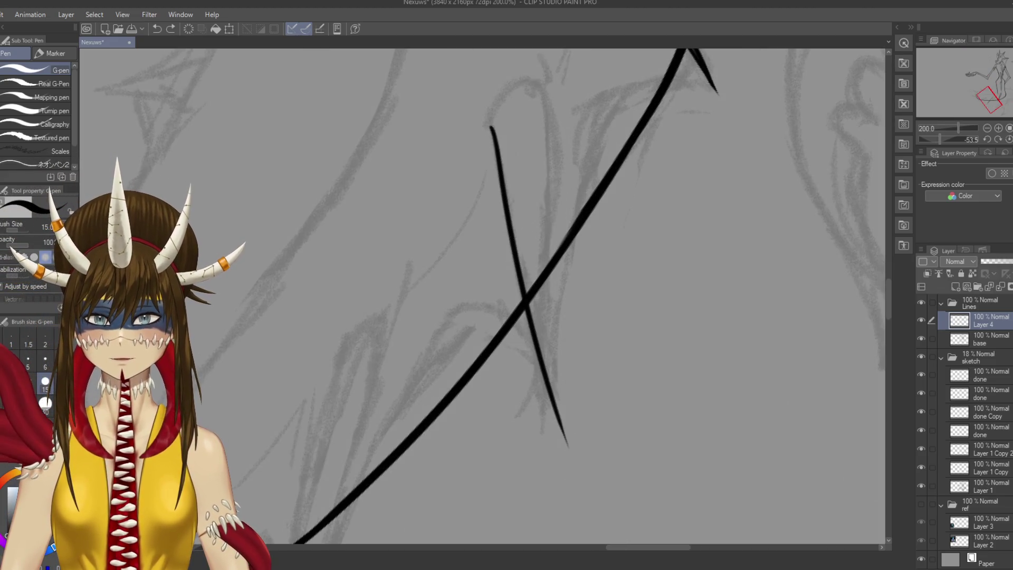
key(ctrl+z)
mouse_move(522, 125)
mouse_down()
mouse_move(552, 83)
mouse_move(569, 80)
mouse_move(524, 116)
mouse_move(567, 80)
mouse_move(584, 288)
mouse_up()
key(ctrl+z)
key(ctrl+z)
mouse_move(522, 124)
mouse_down()
mouse_move(529, 99)
mouse_move(574, 95)
mouse_move(584, 177)
mouse_up()
drag(585, 130, 585, 404)
key(ctrl+z)
key(ctrl+s)
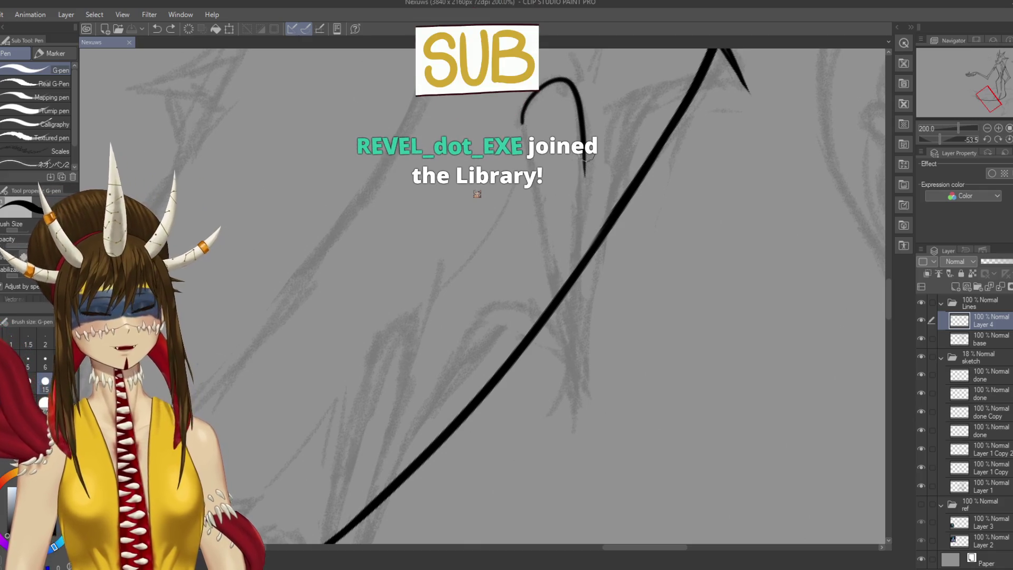
drag(585, 156, 578, 391)
key(ctrl+z)
drag(580, 153, 582, 422)
key(ctrl+z)
drag(583, 156, 593, 417)
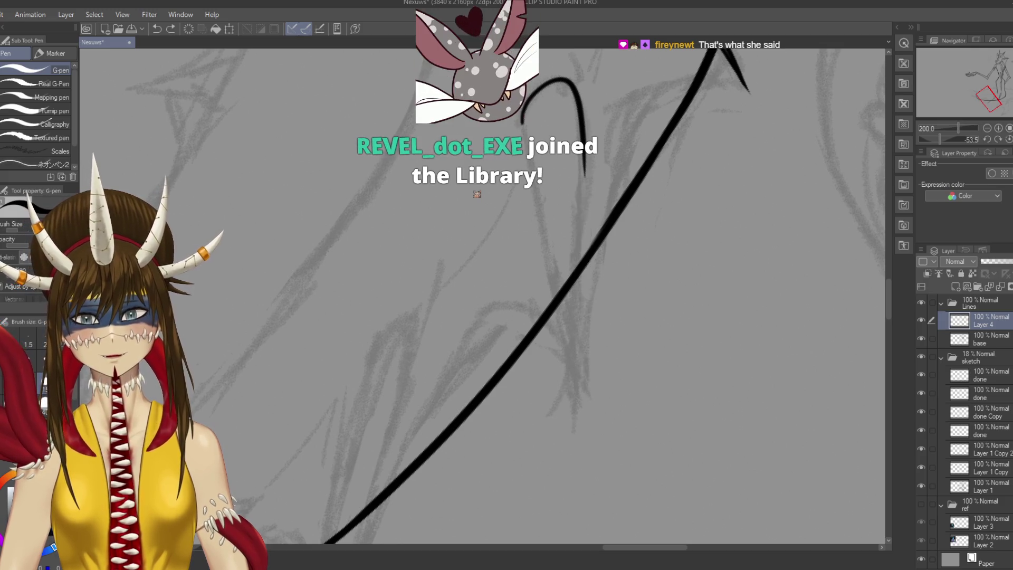
key(ctrl+z)
drag(584, 258, 578, 393)
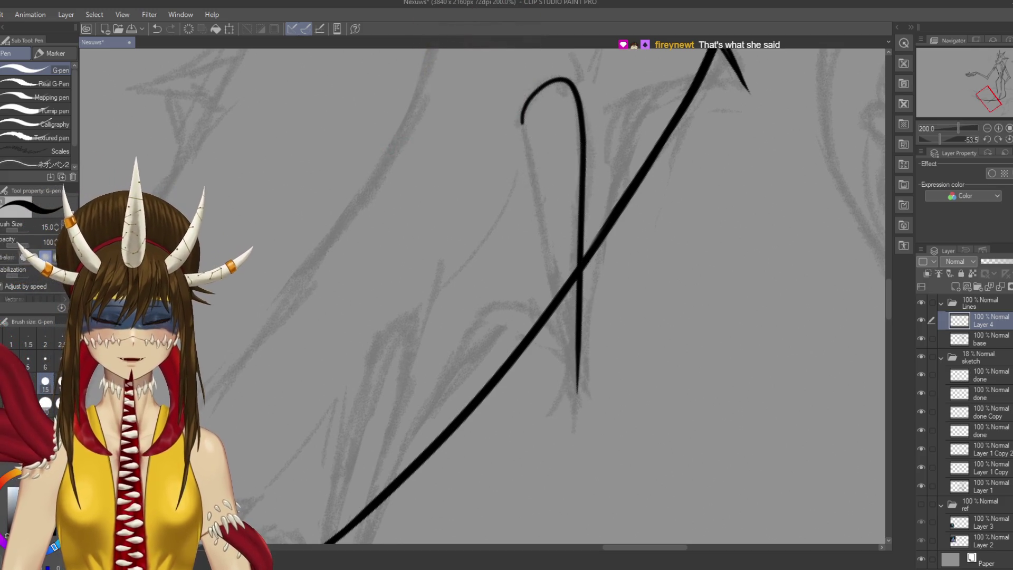
key(ctrl+s)
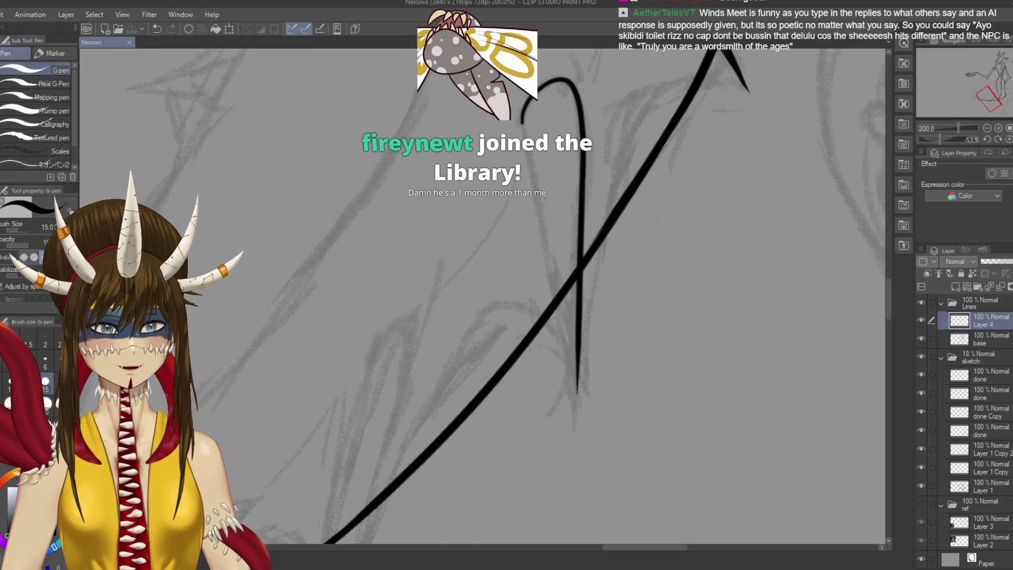
Replace the old hooked spike with a narrow loop whose left side meets the right line
key(ctrl+z)
drag(600, 369, 591, 58)
drag(549, 98, 569, 259)
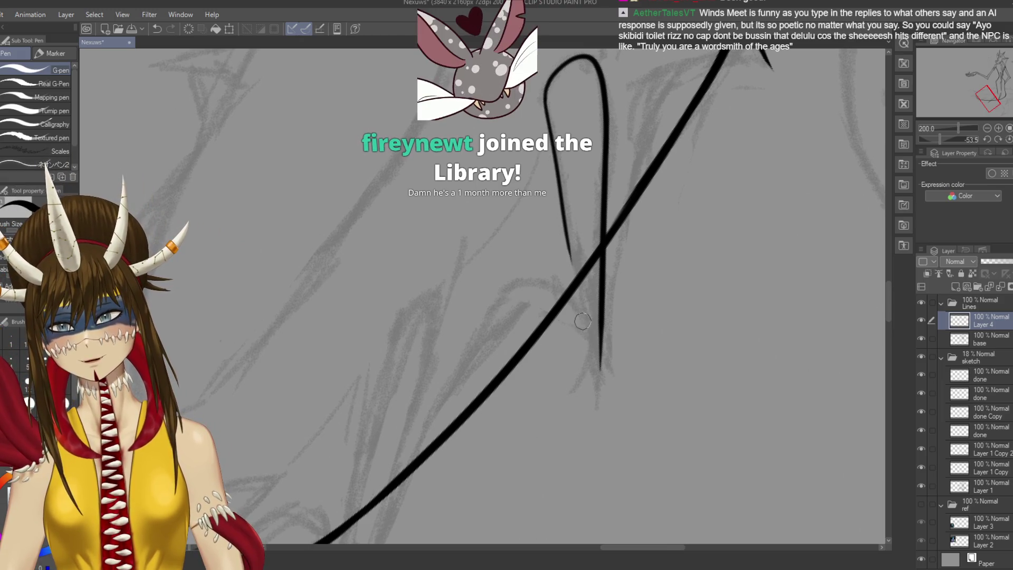
key(ctrl+z)
drag(549, 100, 575, 269)
key(ctrl+z)
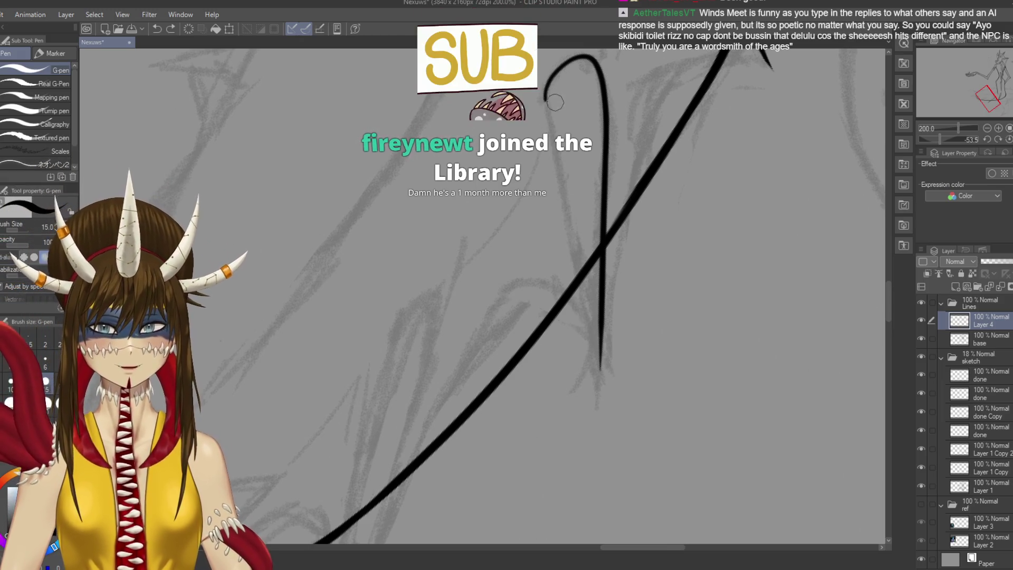
drag(546, 102, 586, 316)
mouse_move(580, 272)
mouse_down()
mouse_move(600, 369)
mouse_move(624, 308)
mouse_up()
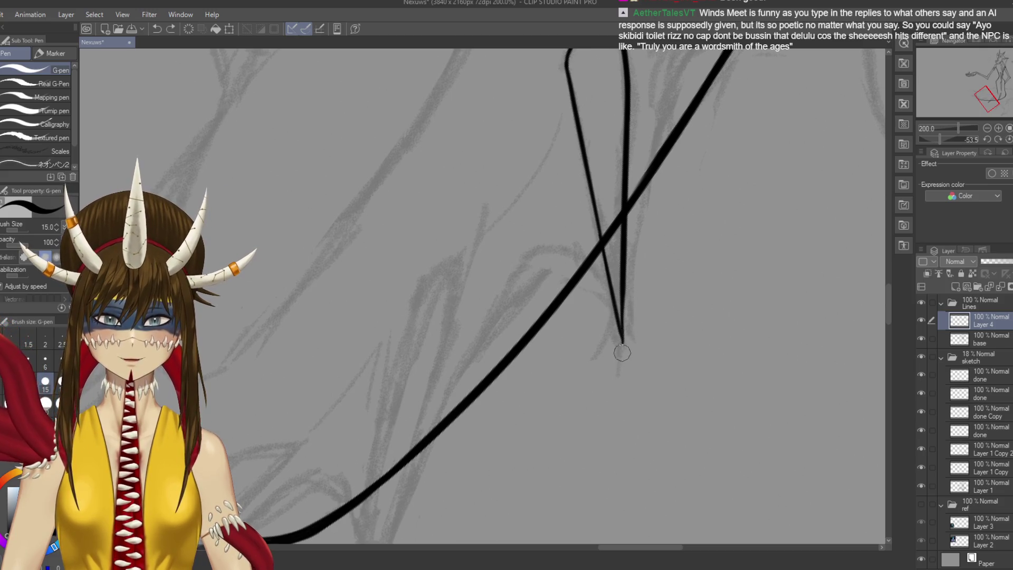
Lengthen the loop's pointed lower tip so it crosses the body curve
drag(623, 294, 622, 346)
key(ctrl+z)
drag(623, 294, 622, 365)
drag(615, 295, 623, 348)
key(ctrl+z)
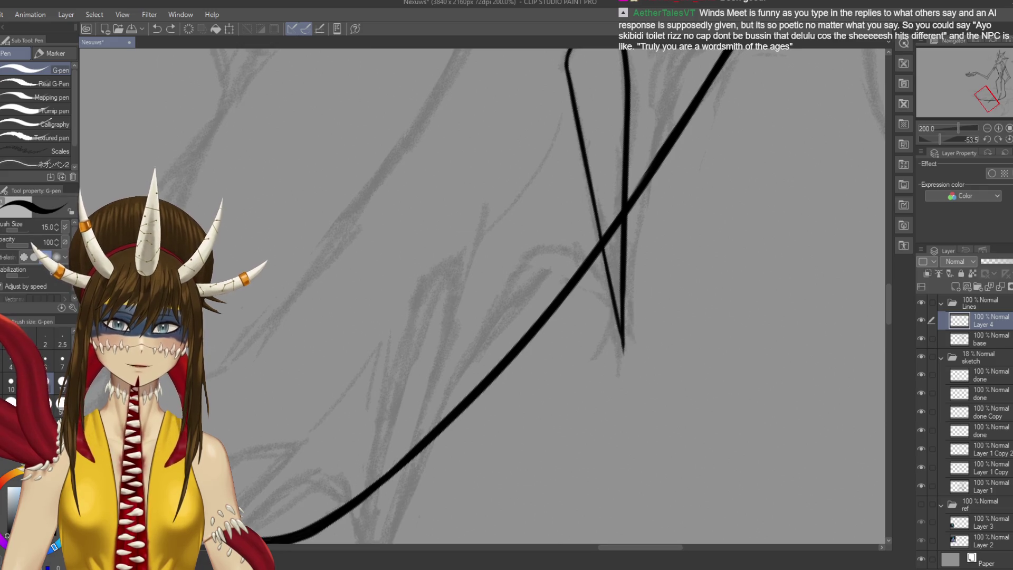
Save the file, then try and undo a G-pen stroke along the top of the spike loop
key(e)
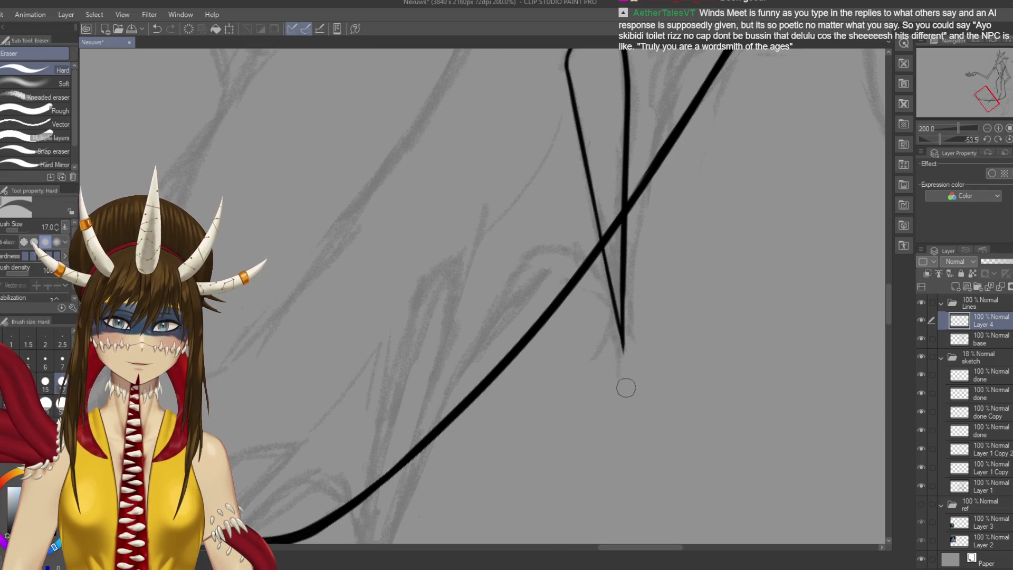
key(ctrl+s)
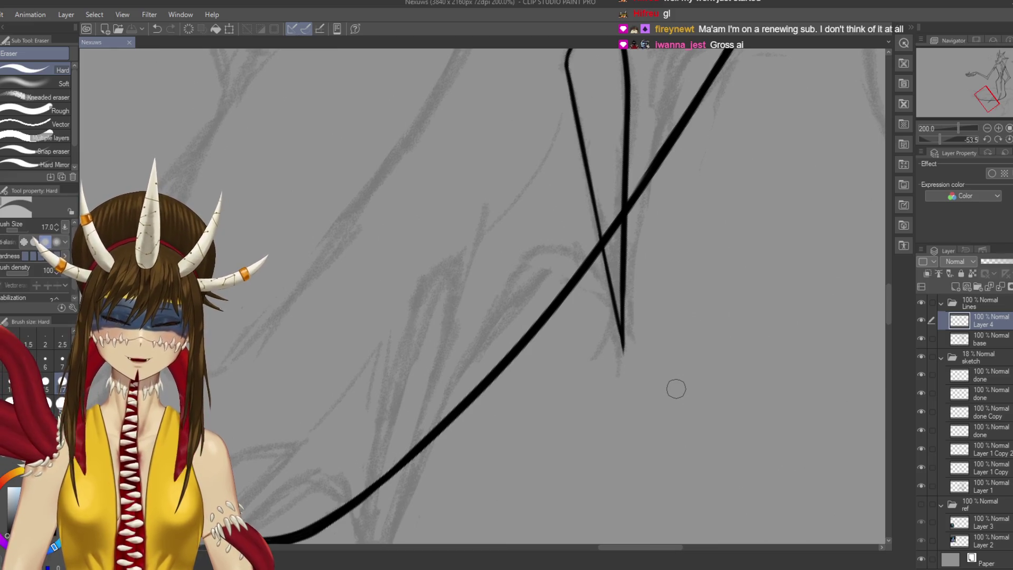
scroll(623, 122, up, 2)
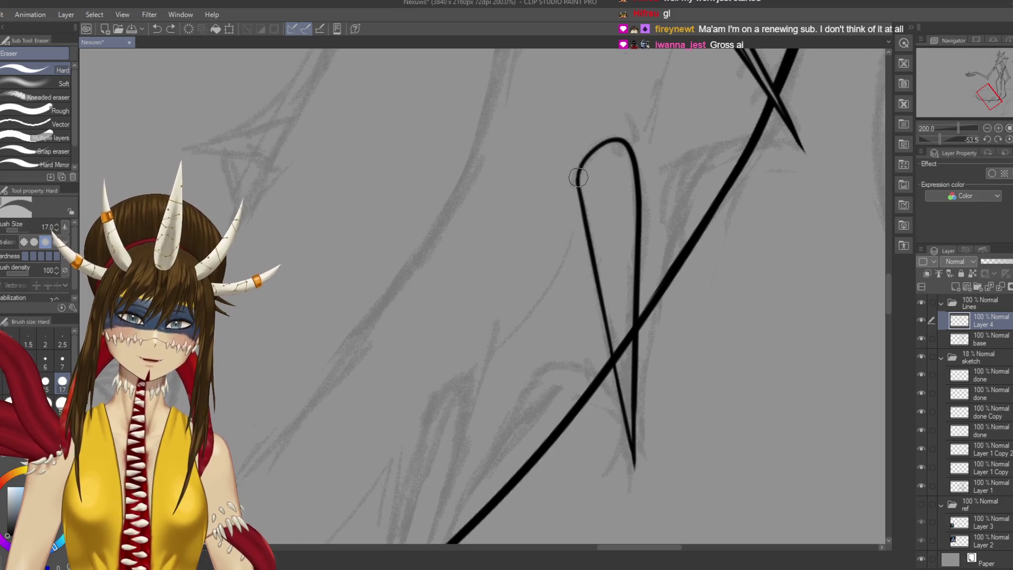
key(p)
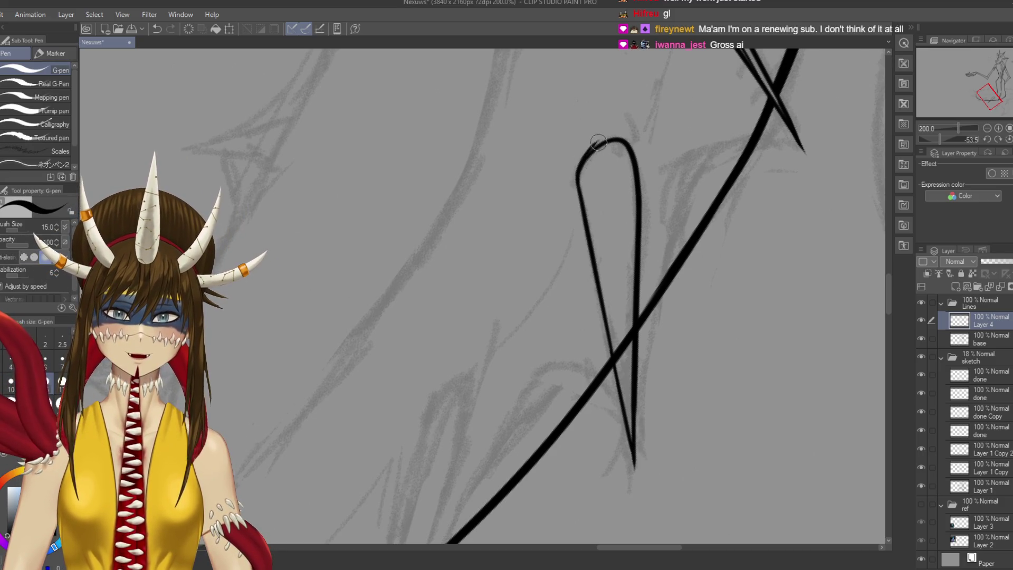
mouse_move(578, 180)
mouse_down()
mouse_move(596, 142)
mouse_move(628, 138)
mouse_up()
key(ctrl+z)
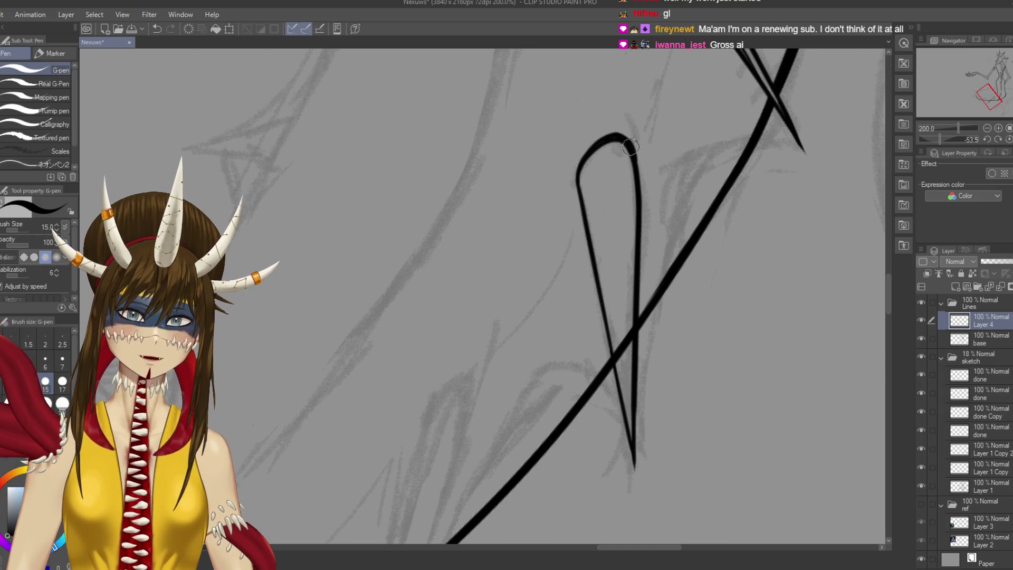
Re-ink the loop's right side from its top in one smooth stroke and save
drag(621, 136, 639, 186)
key(ctrl+z)
drag(631, 143, 639, 232)
key(ctrl+z)
key(ctrl+z)
drag(640, 188, 641, 257)
key(ctrl+z)
key(ctrl+z)
drag(636, 171, 639, 282)
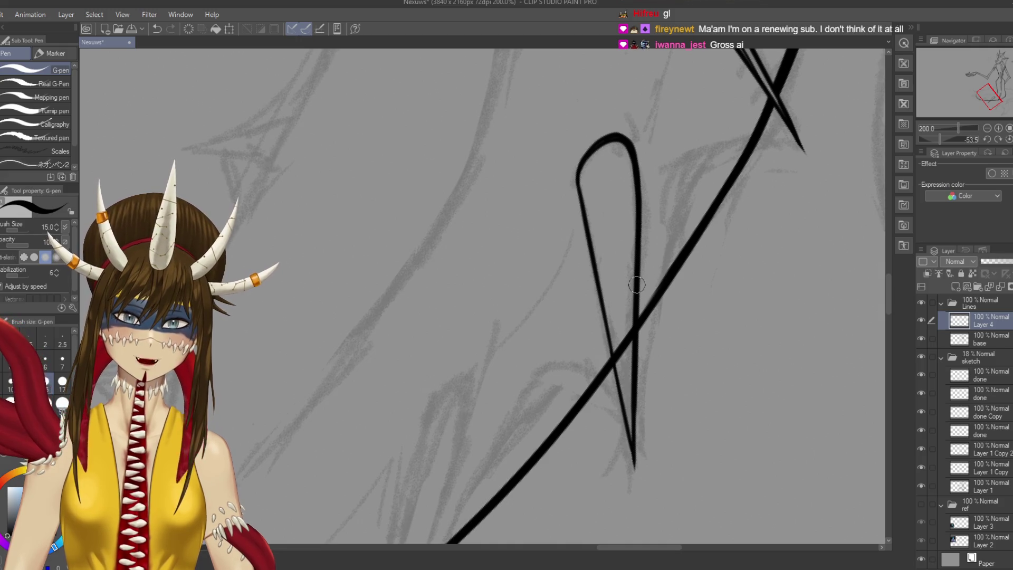
key(ctrl+s)
scroll(482, 296, down, 2)
key(alt+bracketleft)
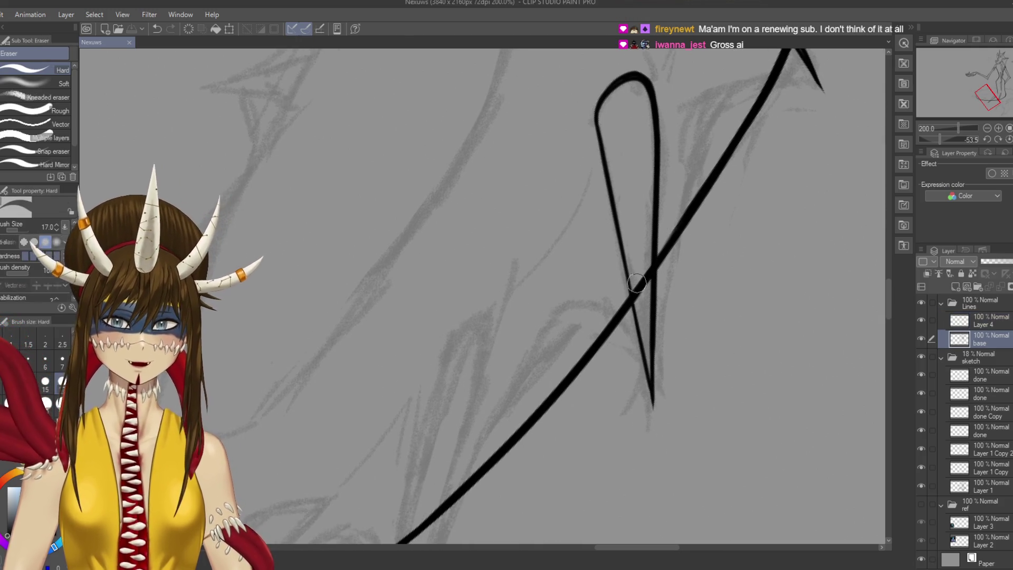
Erase the thick crossing where the spike meets the main curve
key(e)
mouse_move(642, 292)
mouse_down()
mouse_move(657, 251)
mouse_move(650, 263)
mouse_up()
key(p)
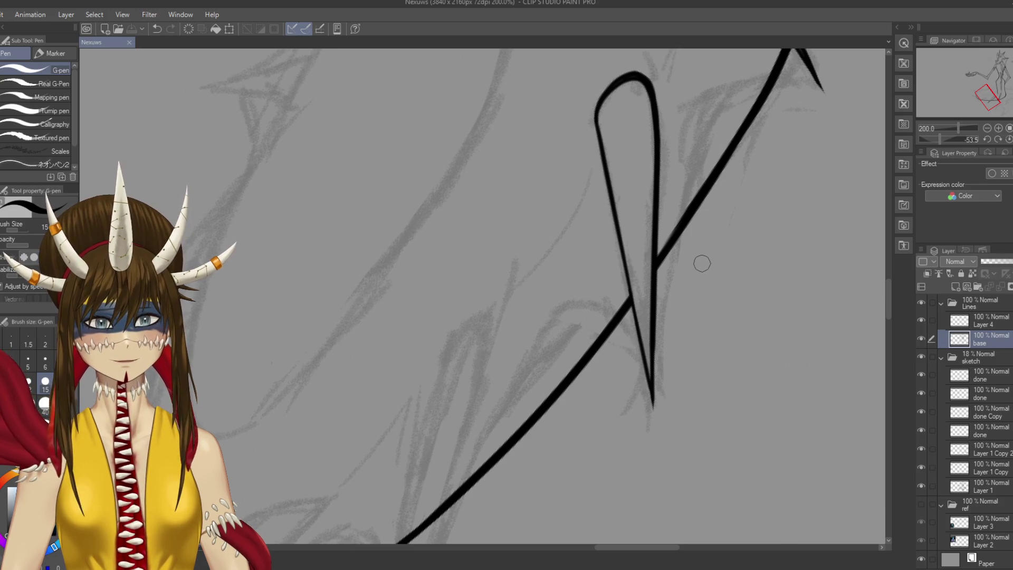
Drop a stray stroke right of the spike, set the G-pen to size 10, and save
mouse_move(705, 205)
mouse_down()
mouse_move(710, 281)
mouse_move(719, 233)
mouse_move(724, 251)
mouse_up()
drag(756, 201, 729, 146)
key(ctrl+z)
key(bracketleft)
key(bracketleft)
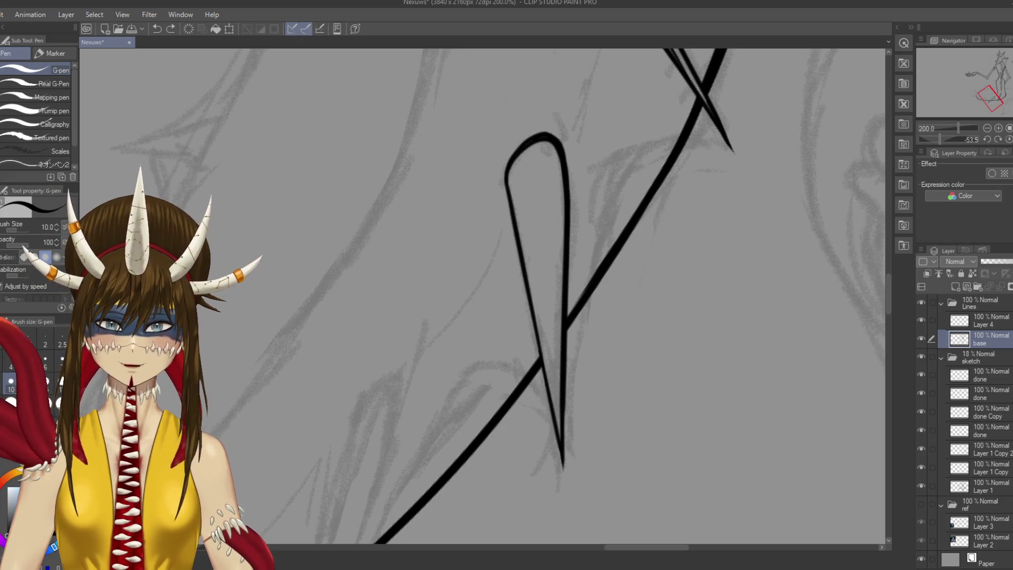
key(ctrl+s)
scroll(731, 151, down, 2)
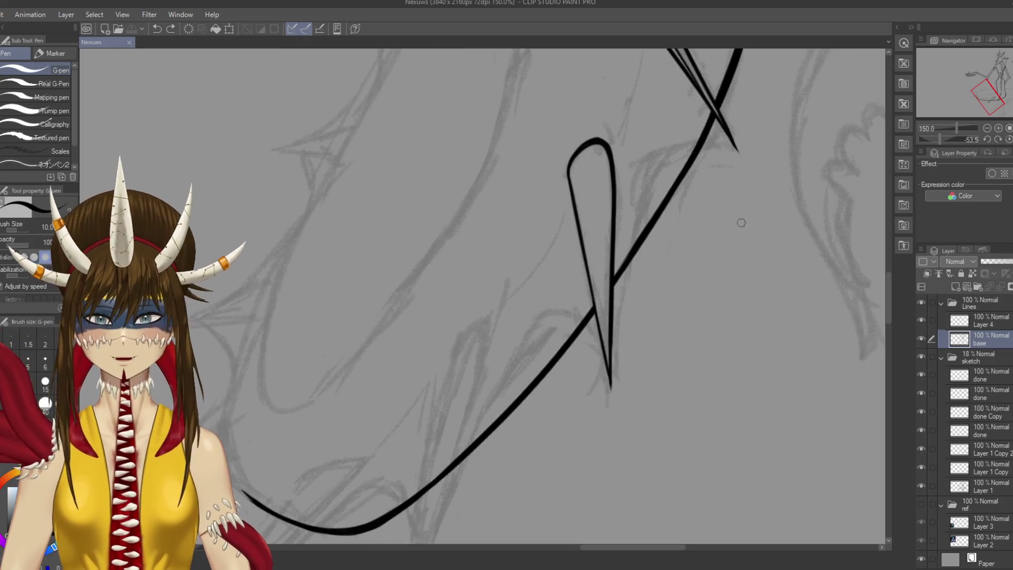
Try several G-pen strokes beside the spike, undo them all, and save
drag(728, 145, 740, 100)
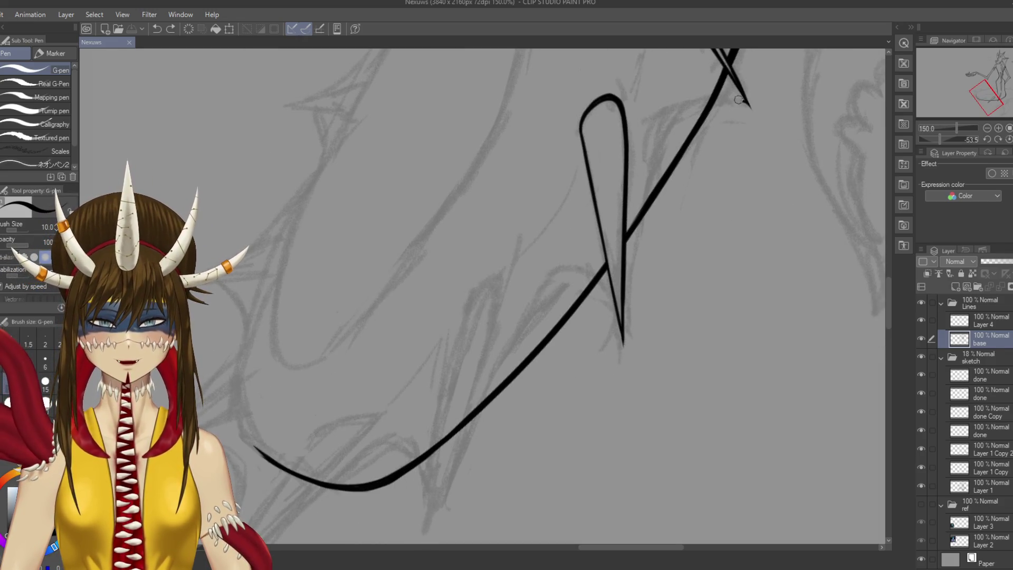
mouse_move(719, 95)
mouse_down()
mouse_move(749, 106)
mouse_move(741, 155)
mouse_move(718, 145)
mouse_move(660, 187)
mouse_move(639, 396)
mouse_up()
key(ctrl+z)
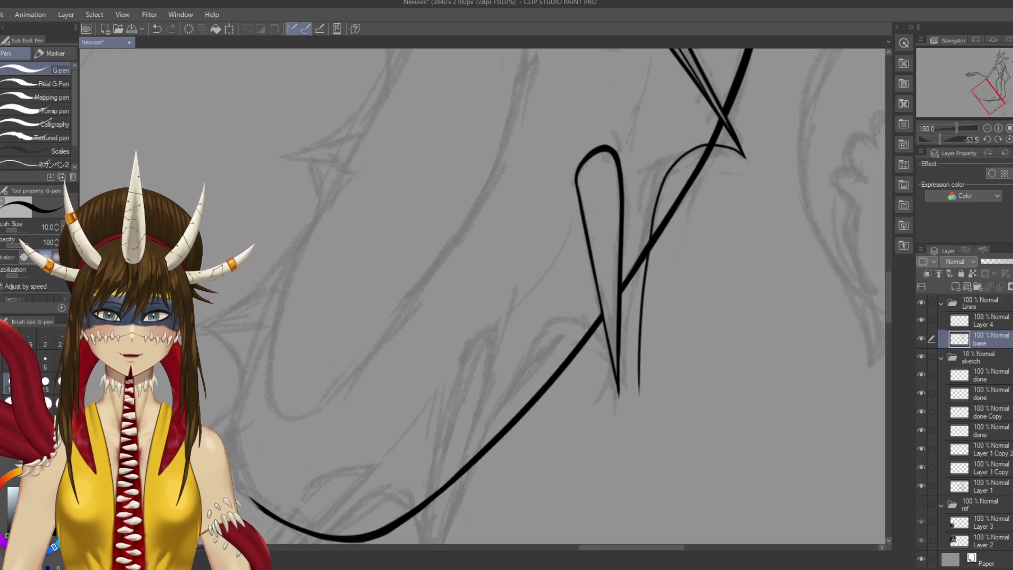
key(ctrl+z)
mouse_move(744, 153)
mouse_down()
mouse_move(718, 139)
mouse_move(687, 147)
mouse_move(622, 390)
mouse_up()
key(ctrl+z)
mouse_move(743, 154)
mouse_down()
mouse_move(641, 208)
mouse_move(618, 422)
mouse_up()
key(ctrl+z)
mouse_move(743, 156)
mouse_down()
mouse_move(694, 144)
mouse_move(759, 325)
mouse_move(683, 174)
mouse_move(606, 390)
mouse_move(731, 246)
mouse_move(401, 369)
mouse_move(734, 253)
mouse_up()
key(ctrl+z)
key(ctrl+s)
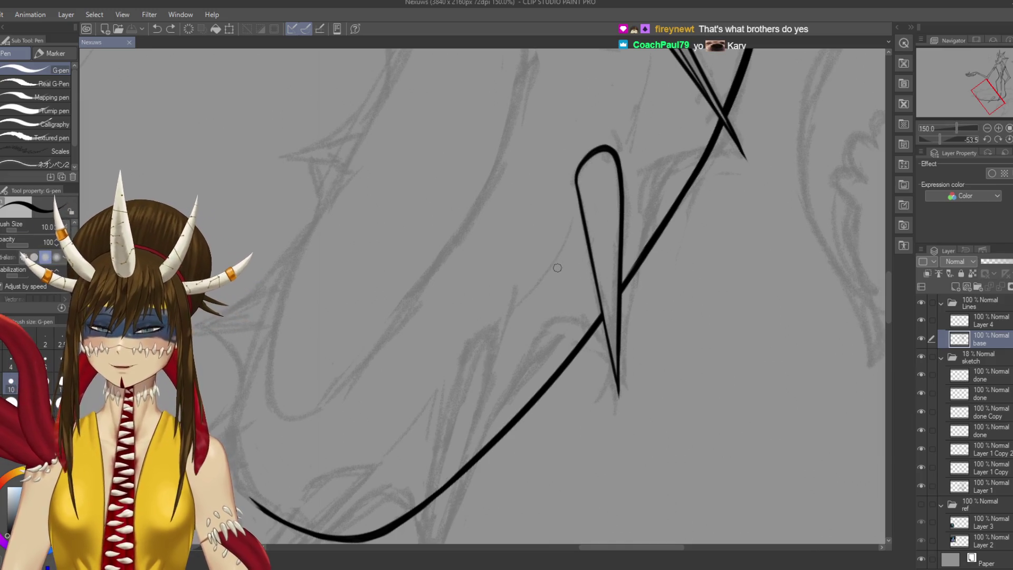
Rotate the canvas to suit the spike's angle and test short curved strokes beside it
key(r)
drag(532, 315, 535, 302)
mouse_move(623, 190)
mouse_down()
mouse_move(681, 121)
mouse_move(641, 138)
mouse_move(624, 303)
mouse_move(630, 340)
mouse_up()
key(ctrl+z)
mouse_move(690, 118)
mouse_down()
mouse_move(661, 113)
mouse_move(612, 232)
mouse_up()
key(ctrl+z)
mouse_move(690, 118)
mouse_down()
mouse_move(669, 115)
mouse_move(629, 273)
mouse_up()
key(ctrl+z)
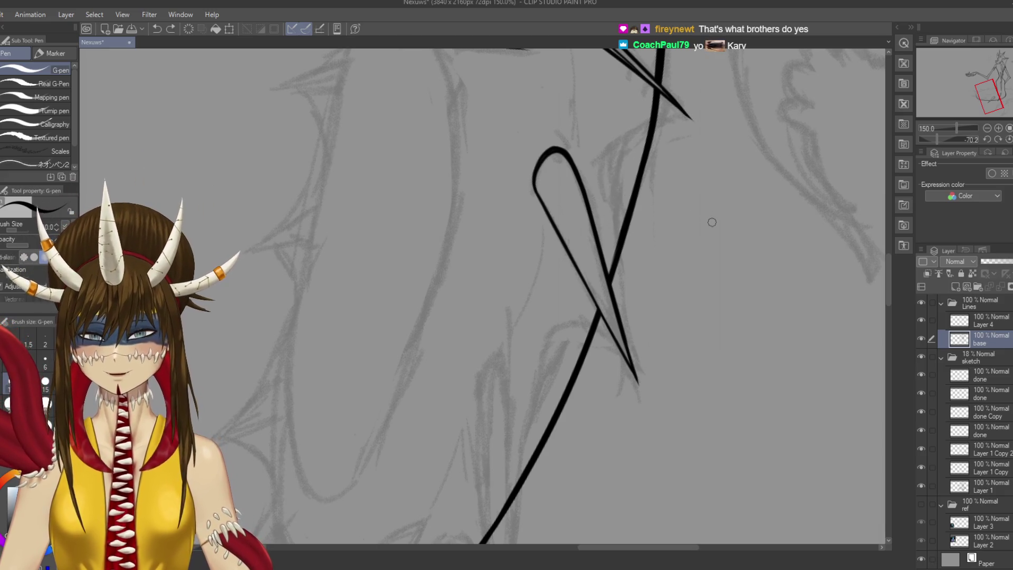
mouse_move(721, 216)
mouse_down()
mouse_move(649, 240)
mouse_move(725, 230)
mouse_move(797, 172)
mouse_move(795, 185)
mouse_move(823, 206)
mouse_move(856, 185)
mouse_move(846, 181)
mouse_up()
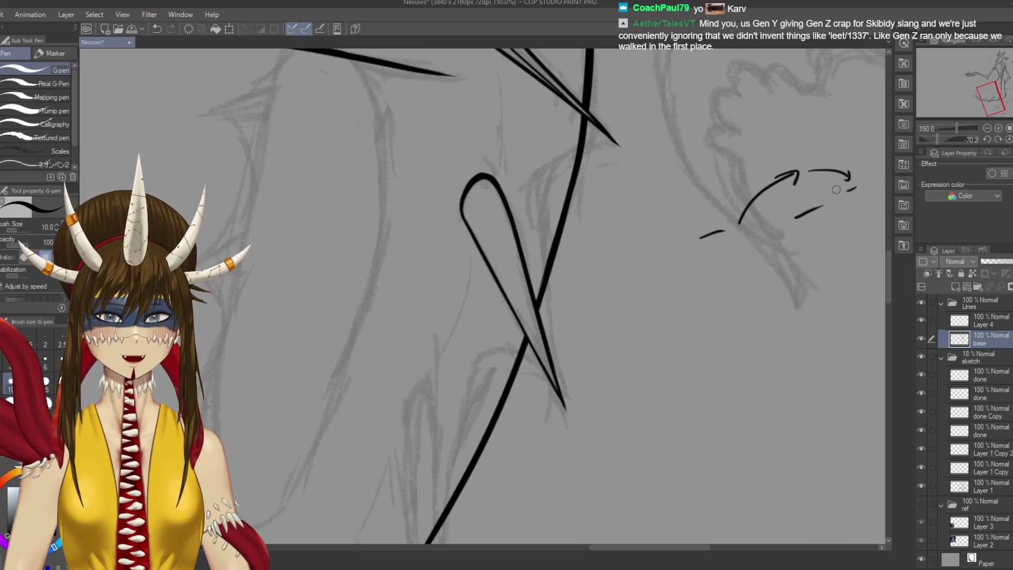
Add three doodle marks near the arrow, undo them, and save the file
drag(676, 203, 670, 275)
drag(835, 180, 824, 239)
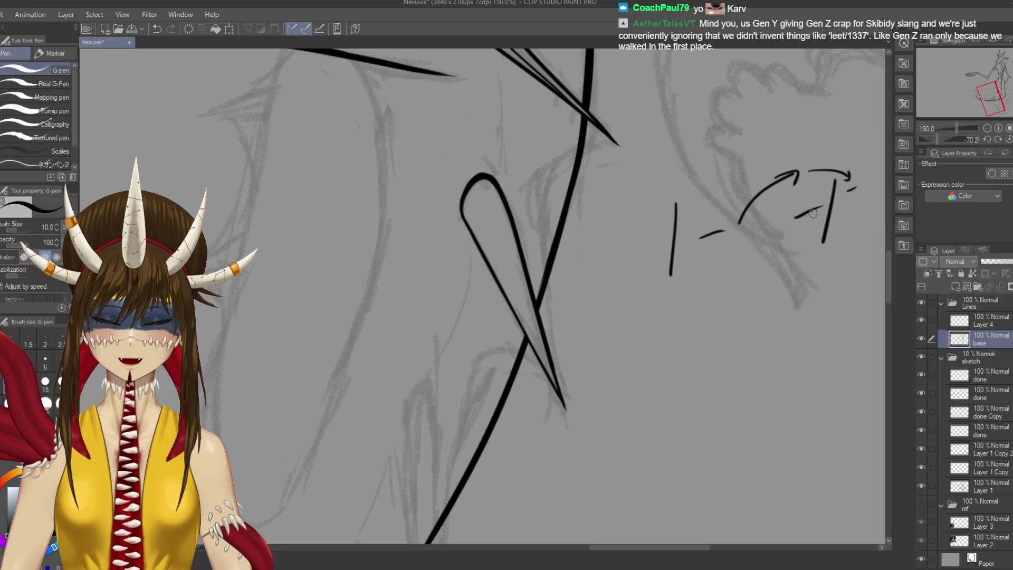
drag(814, 220, 847, 206)
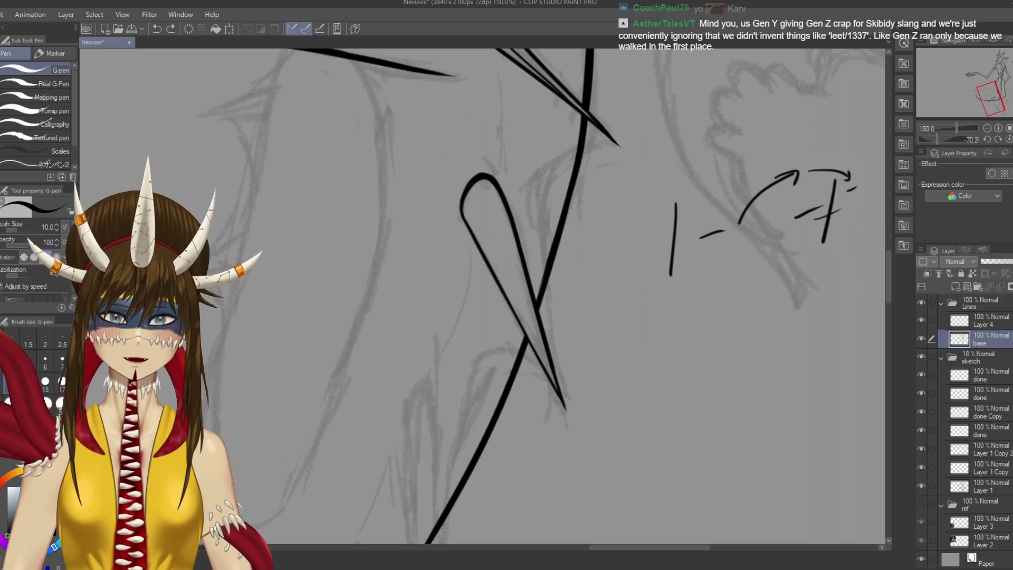
key(ctrl+z)
key(ctrl+z)
key(ctrl+z)
key(ctrl+z)
key(ctrl+z)
key(ctrl+z)
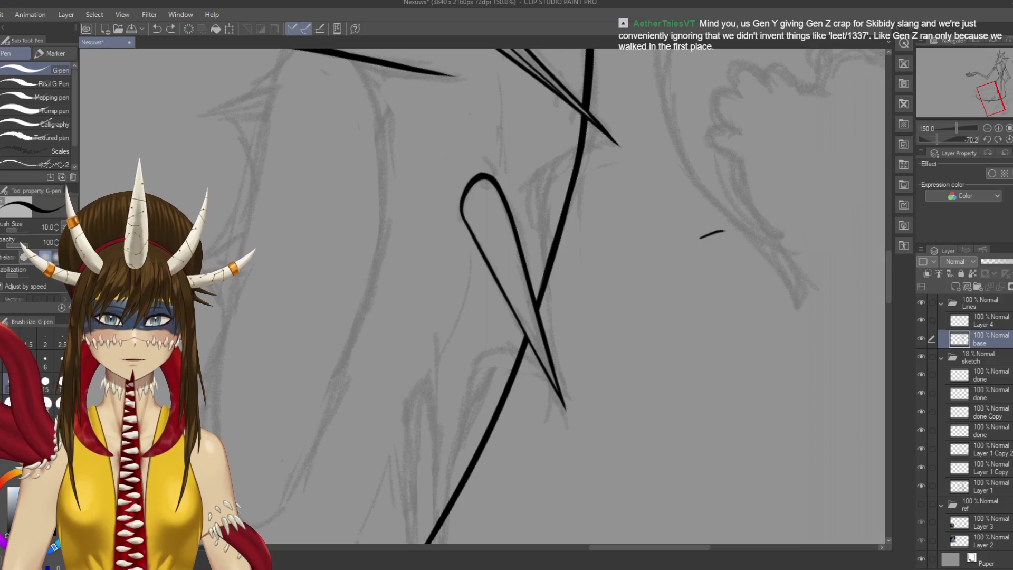
key(ctrl+s)
drag(614, 297, 632, 292)
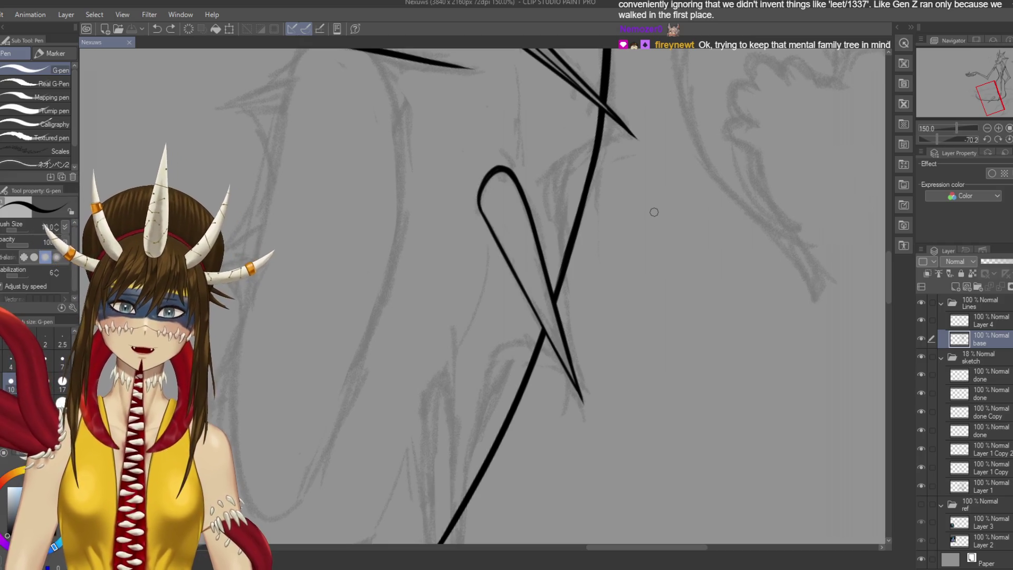
Ink a thin curve from the spike's upper tips down inside the loop, refining it, then save
drag(619, 136, 658, 168)
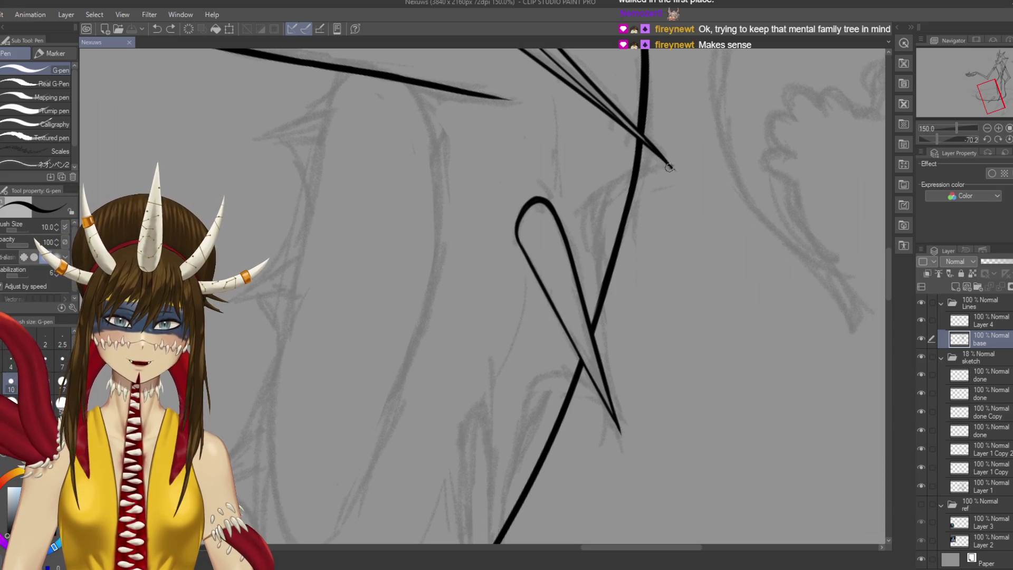
mouse_move(671, 168)
mouse_down()
mouse_move(594, 215)
mouse_move(591, 320)
mouse_up()
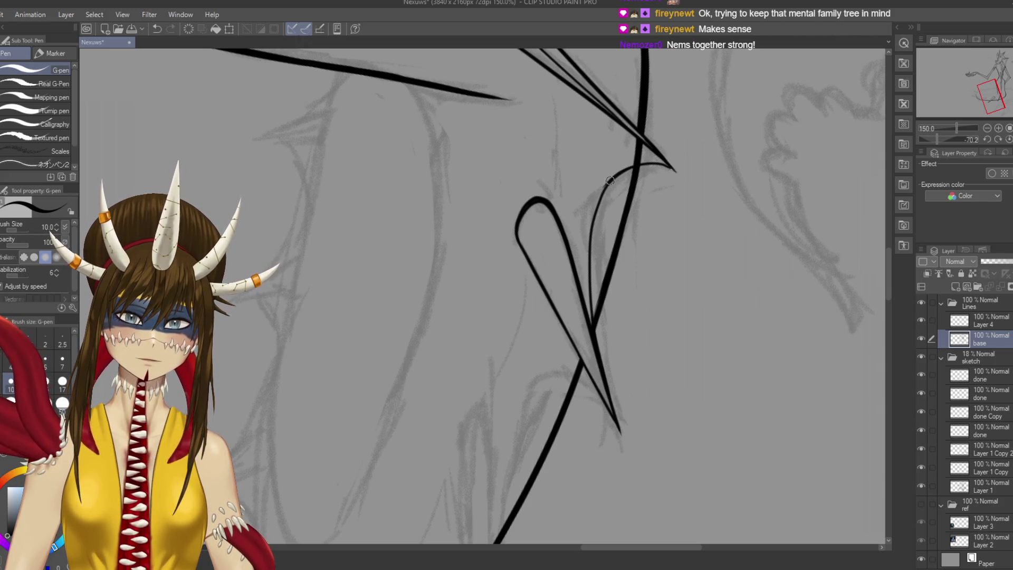
key(ctrl+z)
drag(605, 184, 592, 232)
key(ctrl+z)
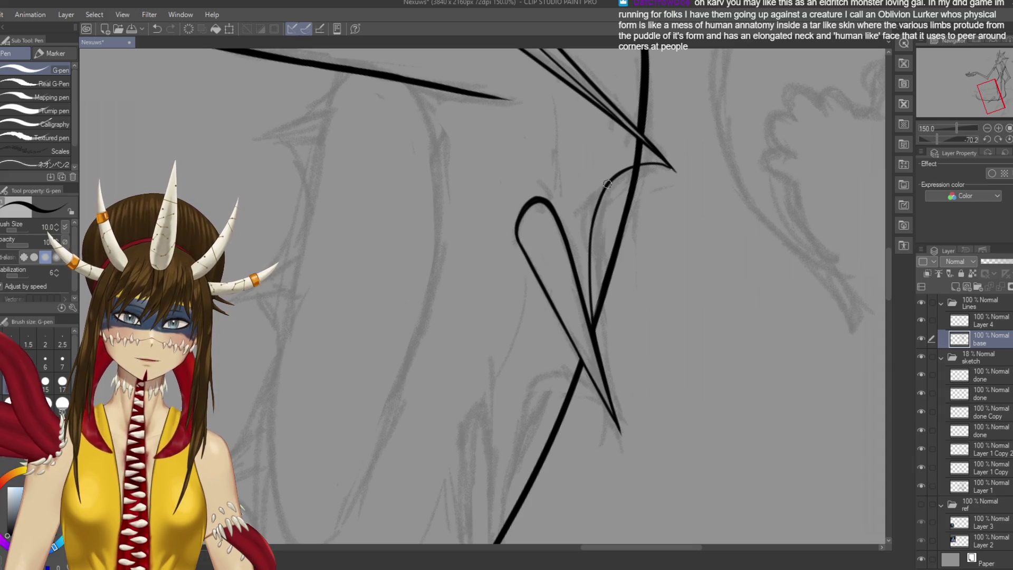
drag(607, 182, 590, 247)
key(ctrl+z)
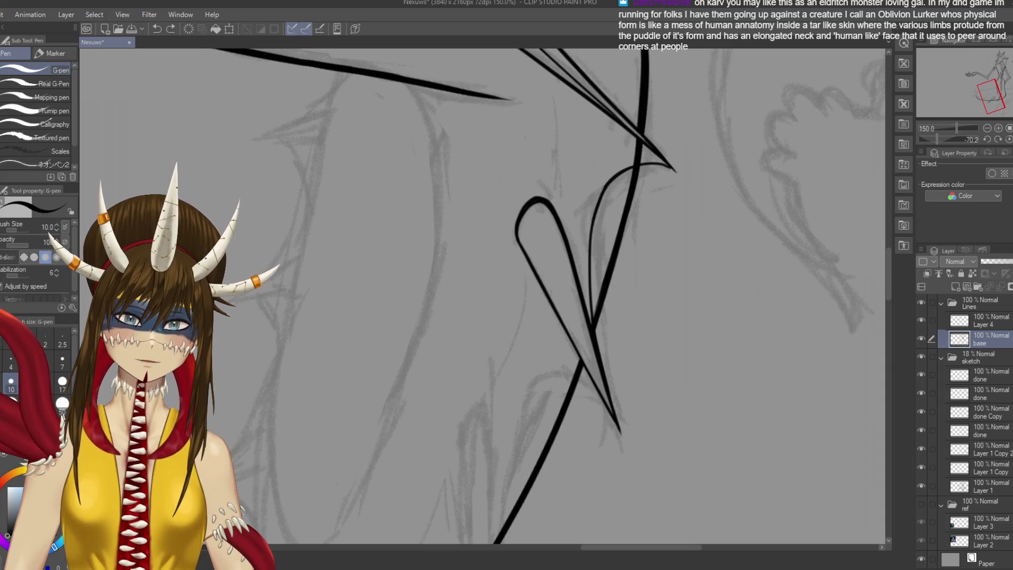
drag(607, 182, 590, 266)
key(ctrl+z)
drag(607, 182, 589, 272)
key(ctrl+s)
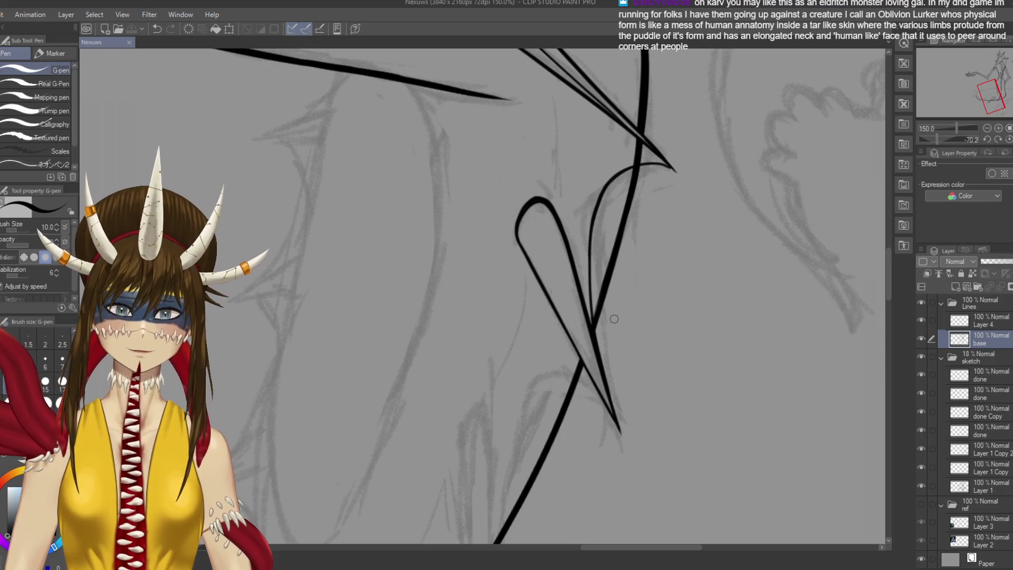
scroll(614, 320, down, 4)
Try two strokes near the spike tip, undo them, and save
scroll(585, 361, up, 1)
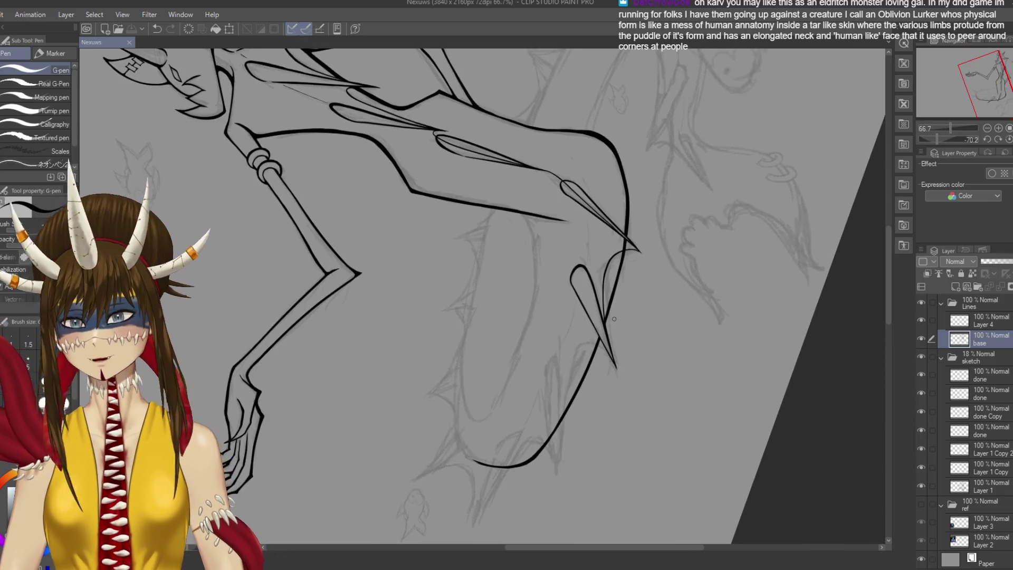
mouse_move(593, 349)
mouse_down()
mouse_move(592, 392)
mouse_move(611, 394)
mouse_up()
key(ctrl+z)
key(ctrl+z)
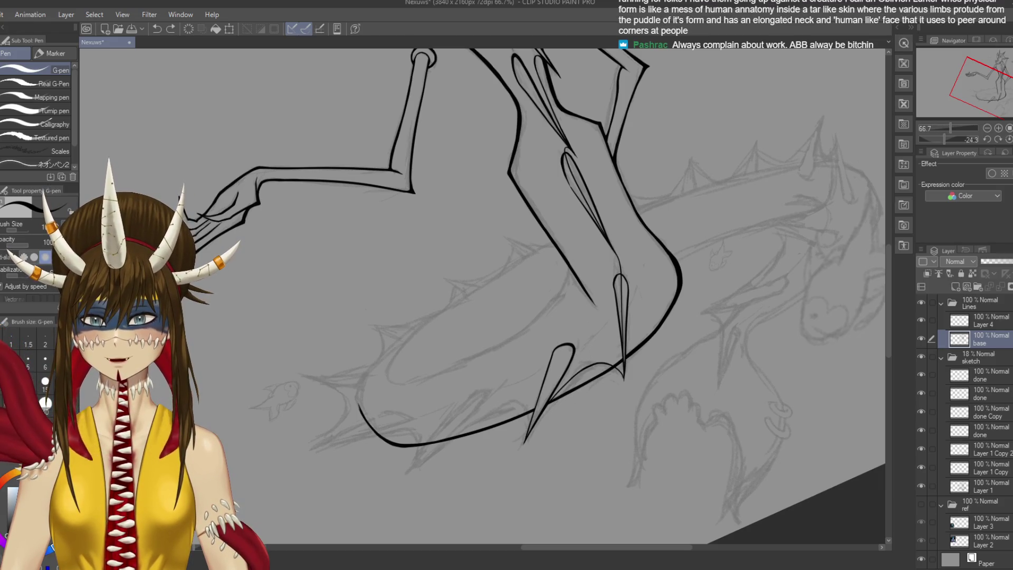
key(ctrl+s)
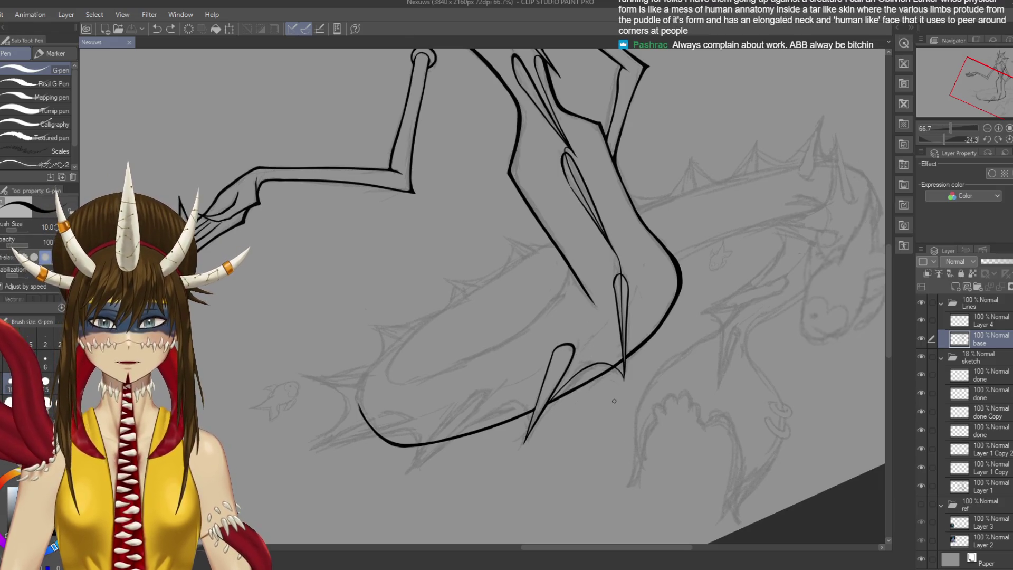
scroll(617, 364, up, 5)
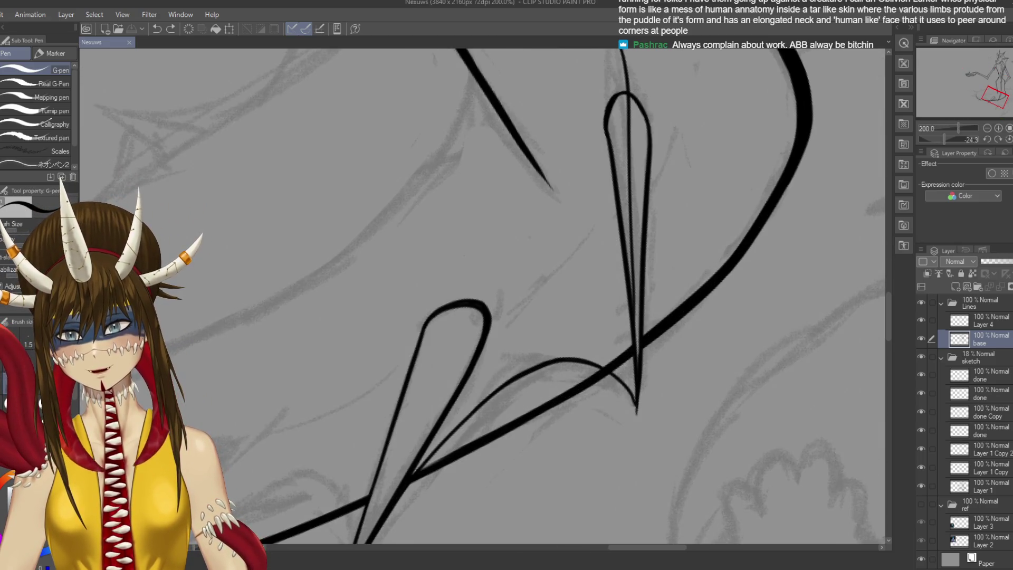
Erase the overlapping thick ink at the spike and body-curve junction, saving the result
key(e)
mouse_move(633, 325)
mouse_down()
mouse_move(649, 338)
mouse_move(653, 330)
mouse_up()
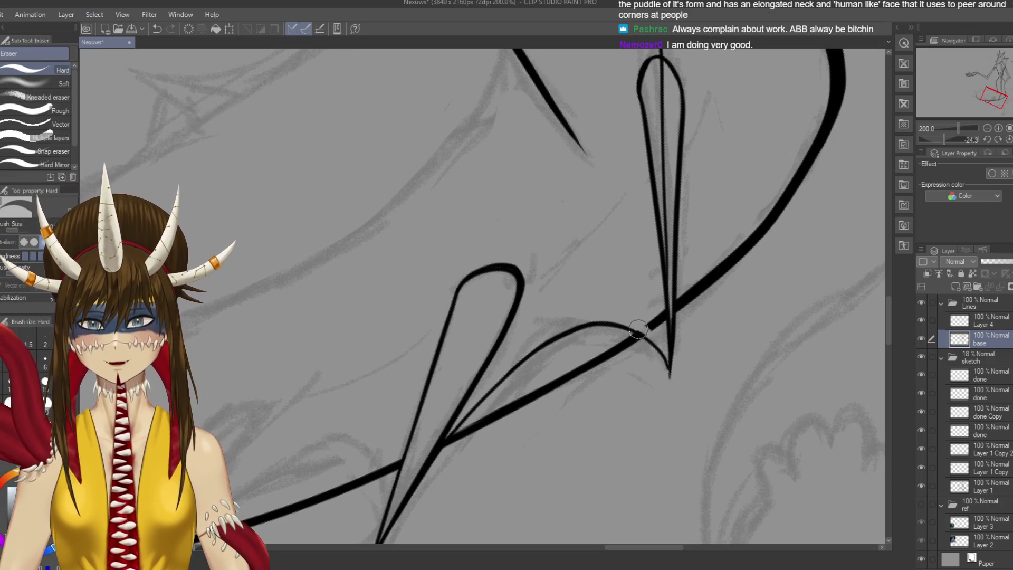
mouse_move(644, 324)
mouse_down()
mouse_move(666, 307)
mouse_move(674, 326)
mouse_move(662, 298)
mouse_move(668, 338)
mouse_move(678, 326)
mouse_up()
key(ctrl+s)
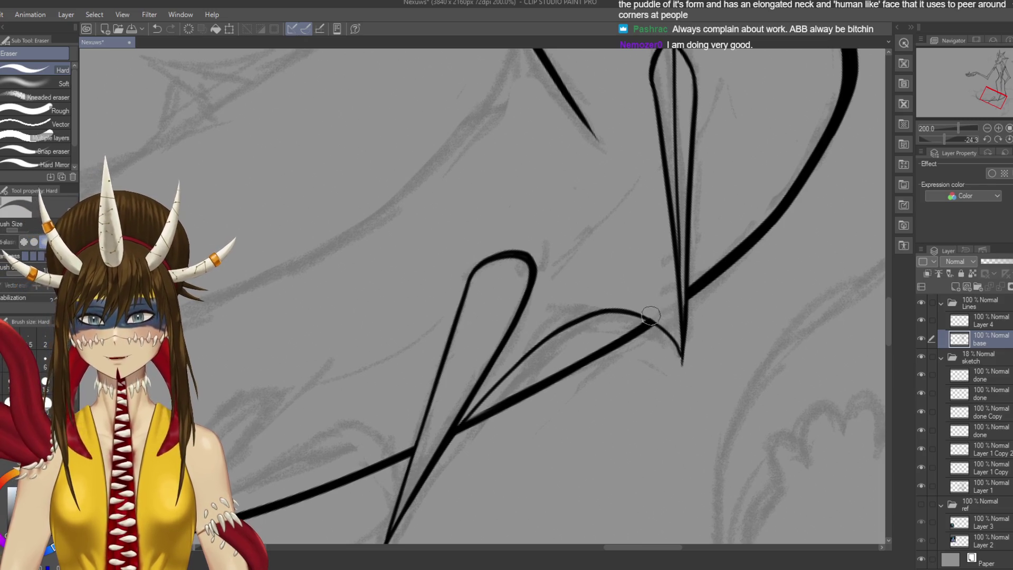
key(ctrl+s)
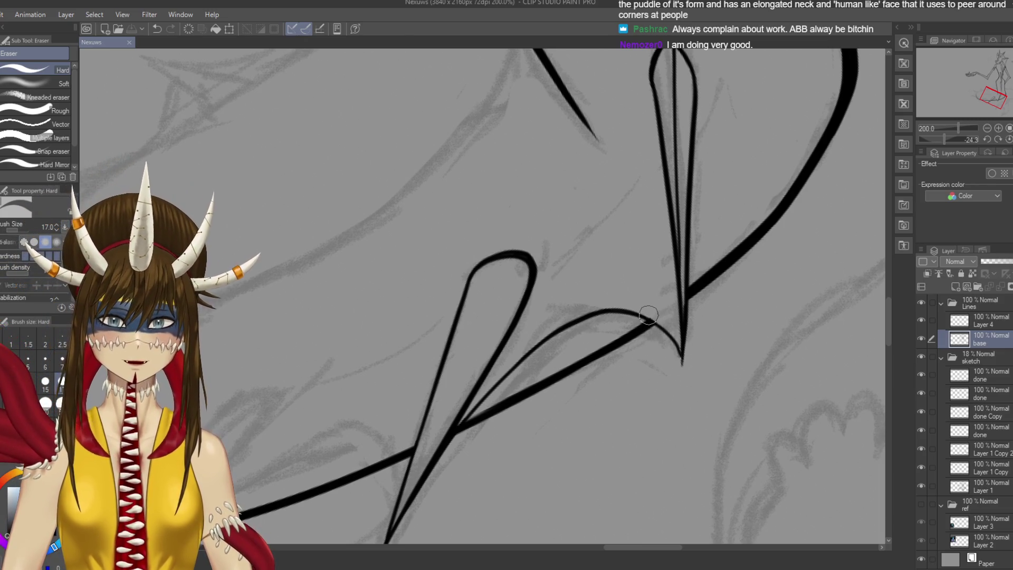
click(649, 315)
key(ctrl+z)
click(659, 320)
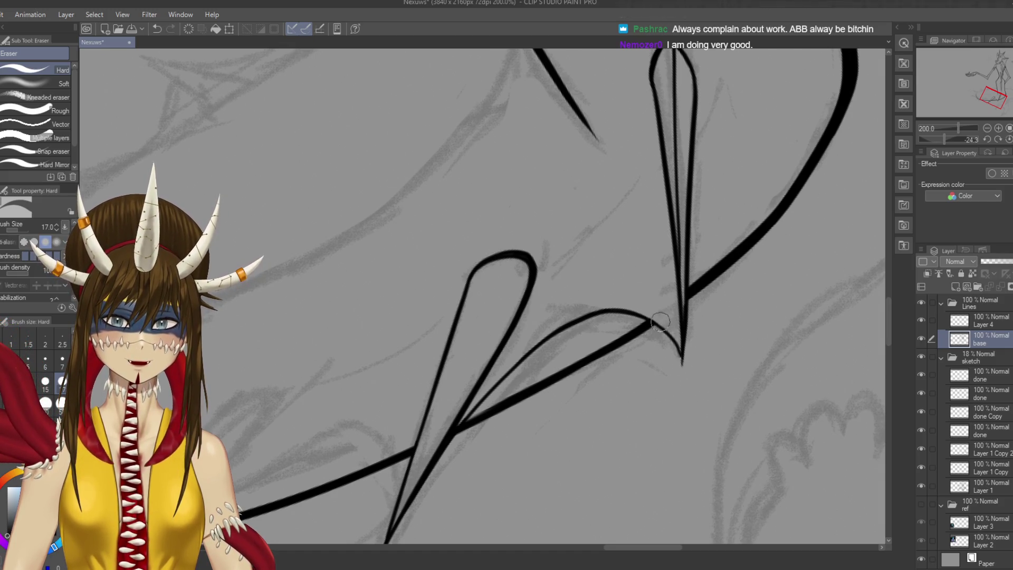
key(ctrl+s)
scroll(552, 321, down, 5)
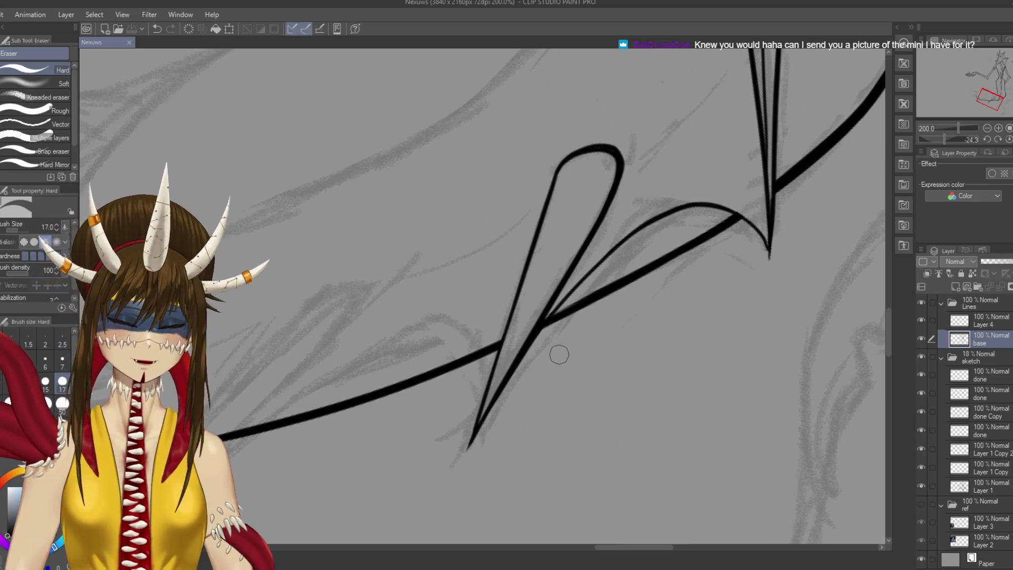
drag(569, 316, 605, 184)
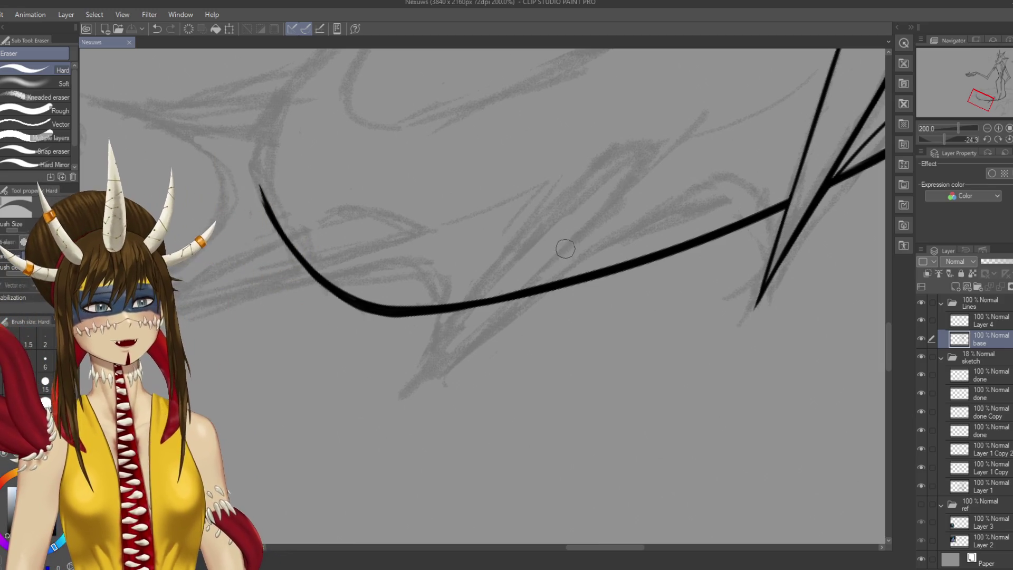
drag(624, 135, 640, 141)
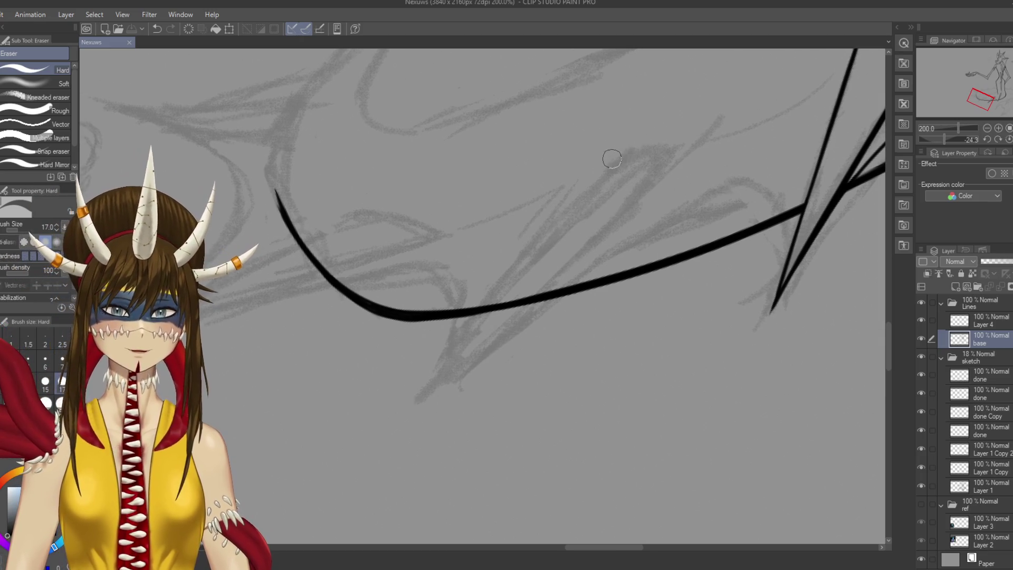
On Layer 4, try drawing the hook and its long lower edge, undoing each attempt
key(p)
key(ctrl+s)
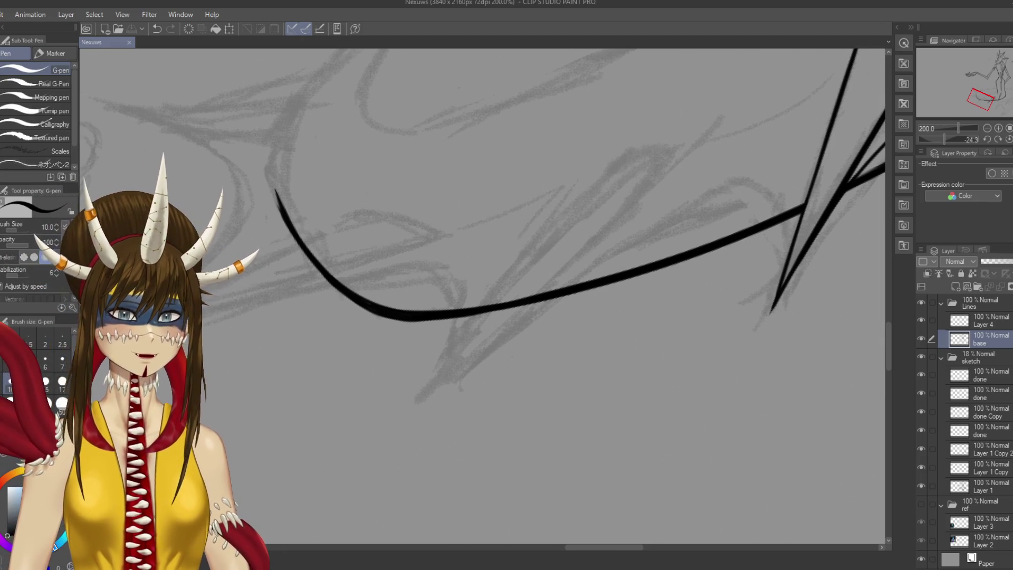
click(982, 320)
mouse_move(605, 171)
mouse_down()
mouse_move(659, 149)
mouse_move(639, 154)
mouse_move(678, 156)
mouse_move(676, 174)
mouse_move(671, 160)
mouse_move(645, 198)
mouse_up()
key(ctrl+z)
key(ctrl+z)
key(ctrl+z)
key(ctrl+z)
drag(673, 166, 557, 273)
key(ctrl+z)
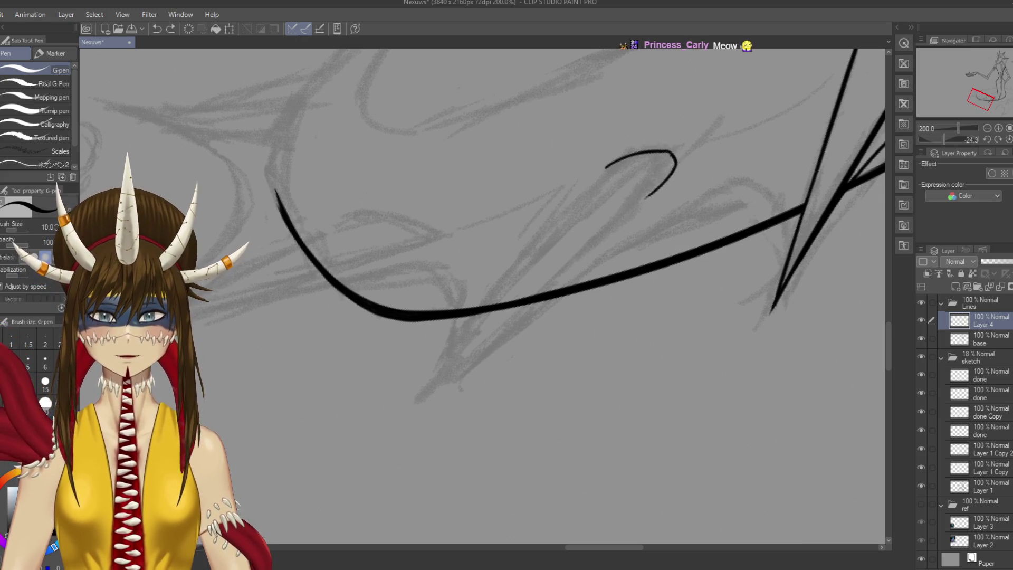
drag(672, 175, 494, 351)
key(ctrl+z)
drag(659, 190, 430, 422)
key(ctrl+z)
Test a hook trace at pen size 8, return to size 10, and save
key(bracketleft)
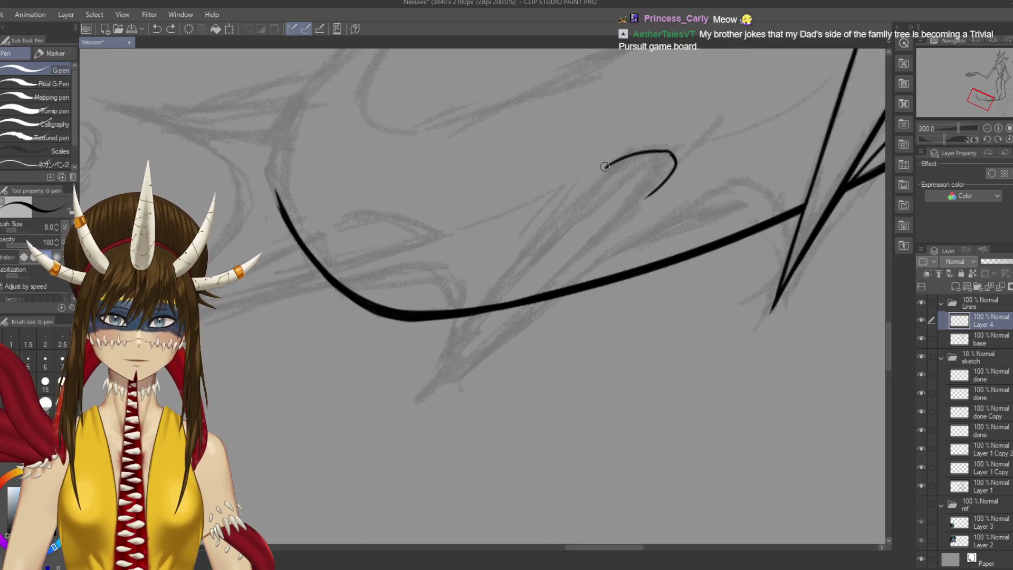
mouse_move(605, 168)
mouse_down()
mouse_move(672, 152)
mouse_move(673, 166)
mouse_move(645, 198)
mouse_up()
key(ctrl+z)
key(bracketright)
key(ctrl+s)
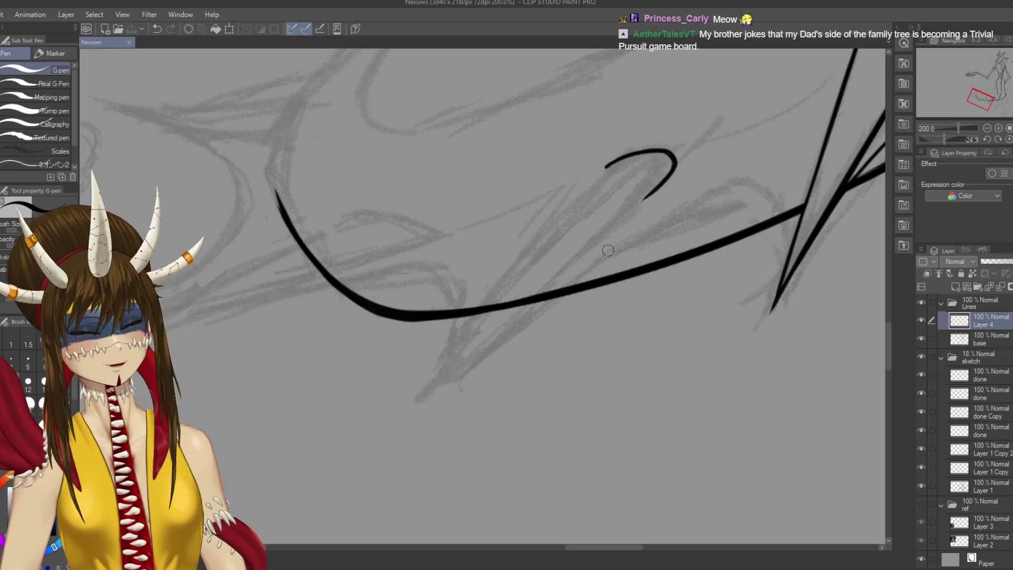
Draw the spike's down-left edge from the hook over several retries
scroll(668, 197, left, 1)
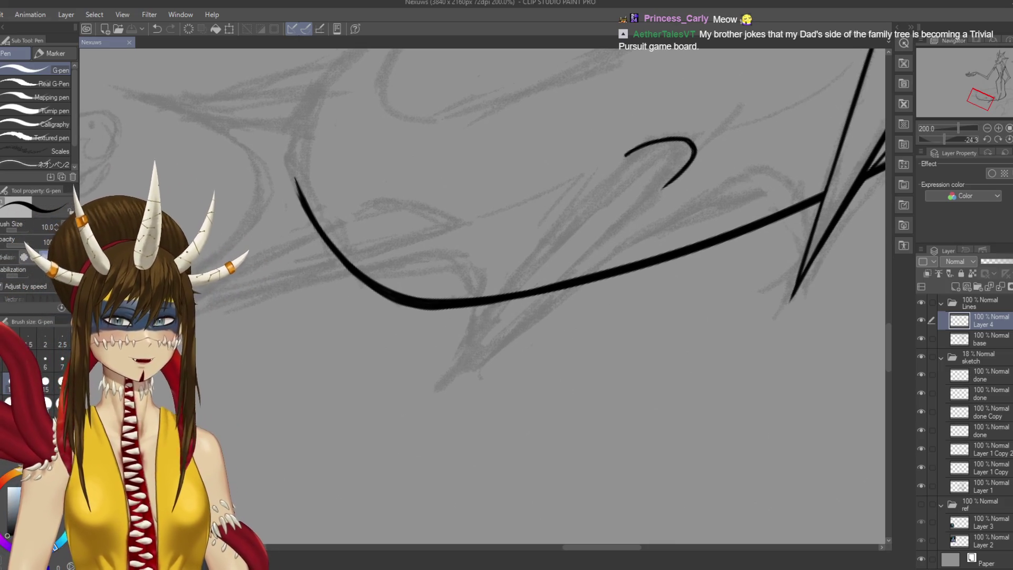
drag(666, 183, 506, 343)
key(ctrl+z)
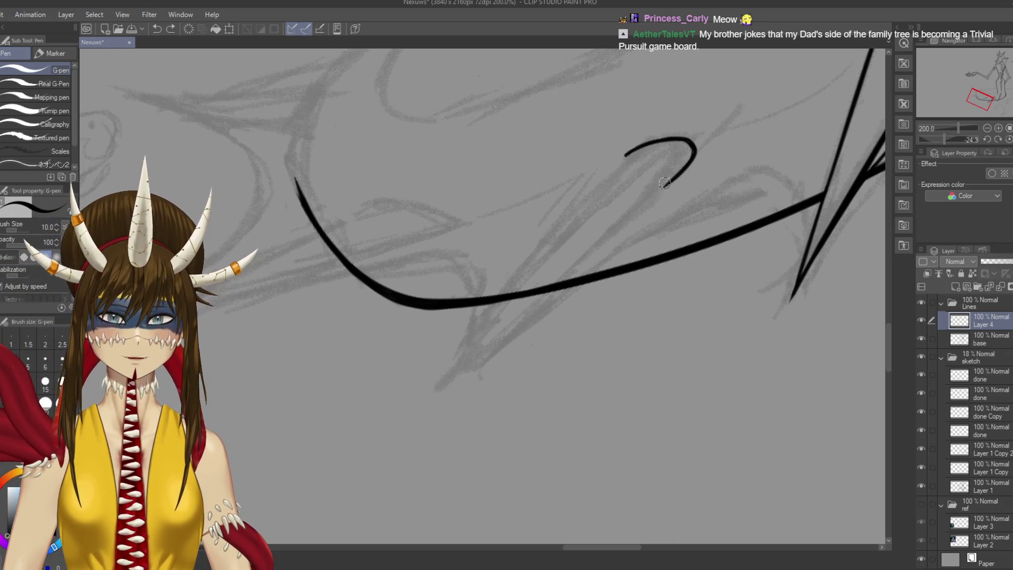
drag(669, 183, 517, 319)
key(ctrl+z)
drag(680, 174, 459, 376)
drag(678, 177, 457, 372)
key(ctrl+z)
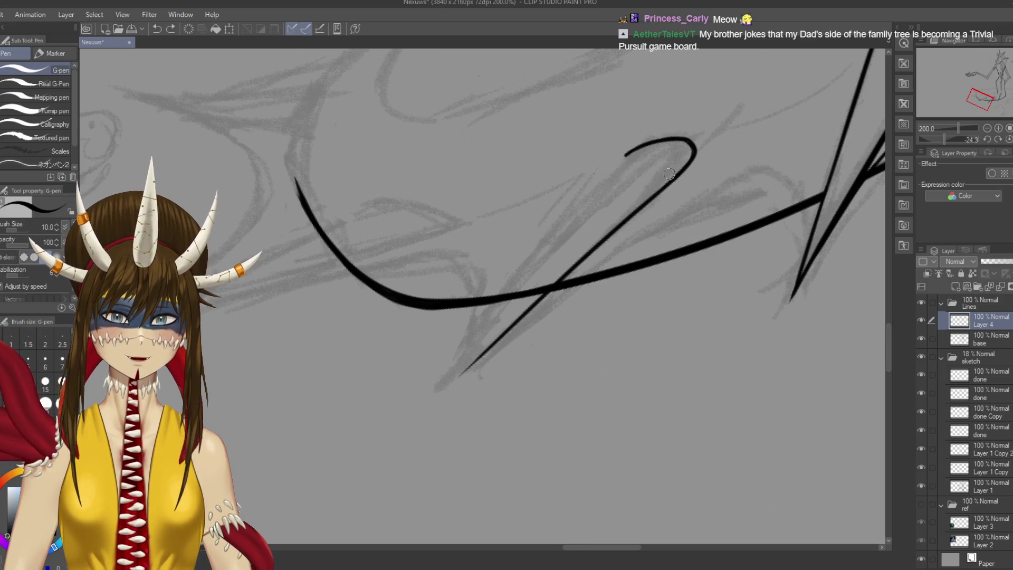
drag(672, 180, 443, 383)
key(ctrl+z)
drag(673, 178, 432, 388)
key(ctrl+z)
drag(517, 318, 418, 413)
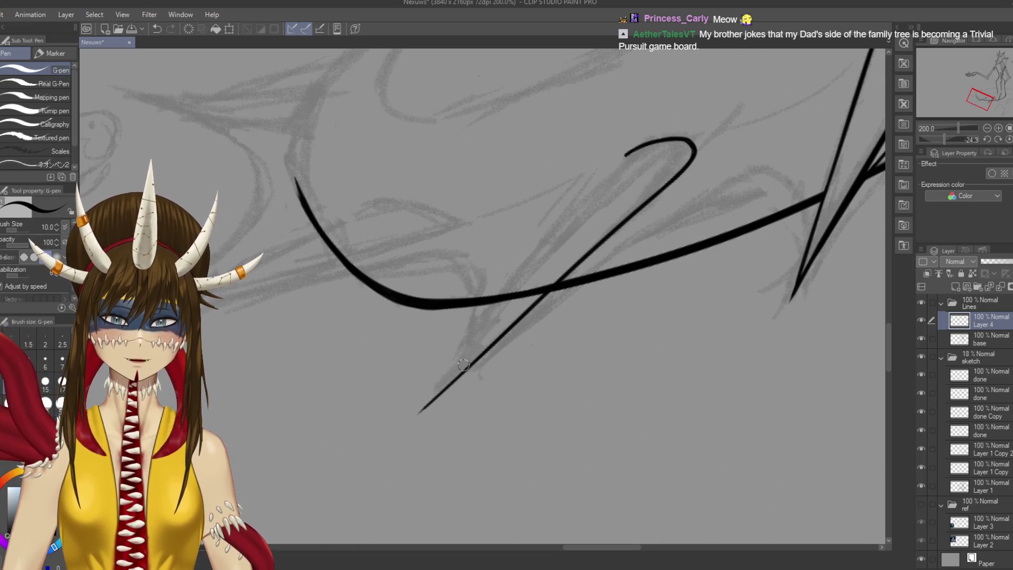
Redraw the spike's long outer edge from the hook down-left, settling on a shorter length
mouse_move(625, 156)
mouse_down()
mouse_move(406, 417)
mouse_move(616, 169)
mouse_move(445, 387)
mouse_up()
key(ctrl+z)
key(ctrl+z)
key(ctrl+z)
drag(630, 153, 405, 435)
key(ctrl+z)
drag(630, 153, 408, 441)
key(ctrl+z)
drag(632, 151, 373, 481)
key(ctrl+z)
drag(632, 150, 398, 440)
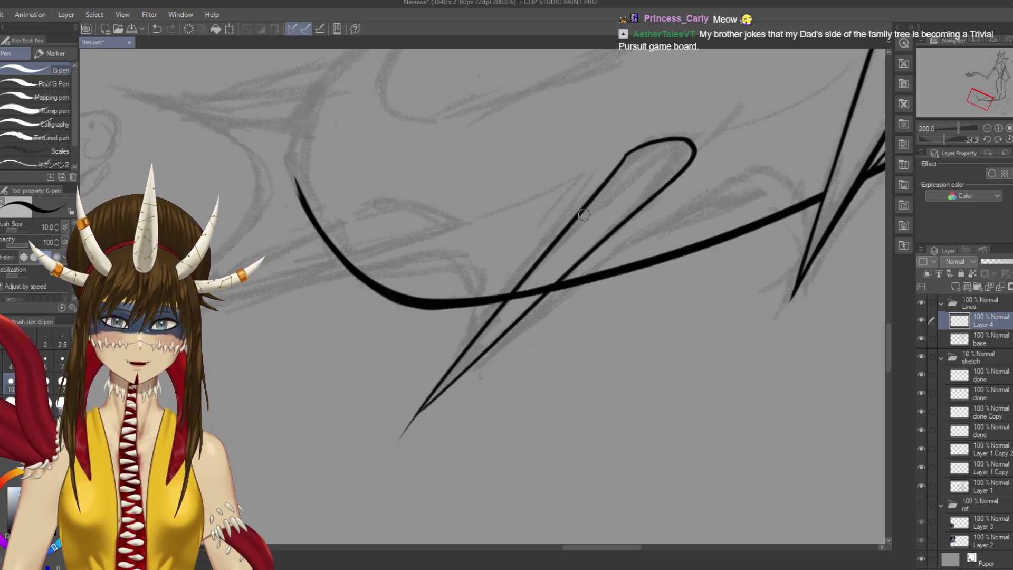
Trim the spike's overshooting tip with the eraser and save
drag(484, 350, 527, 306)
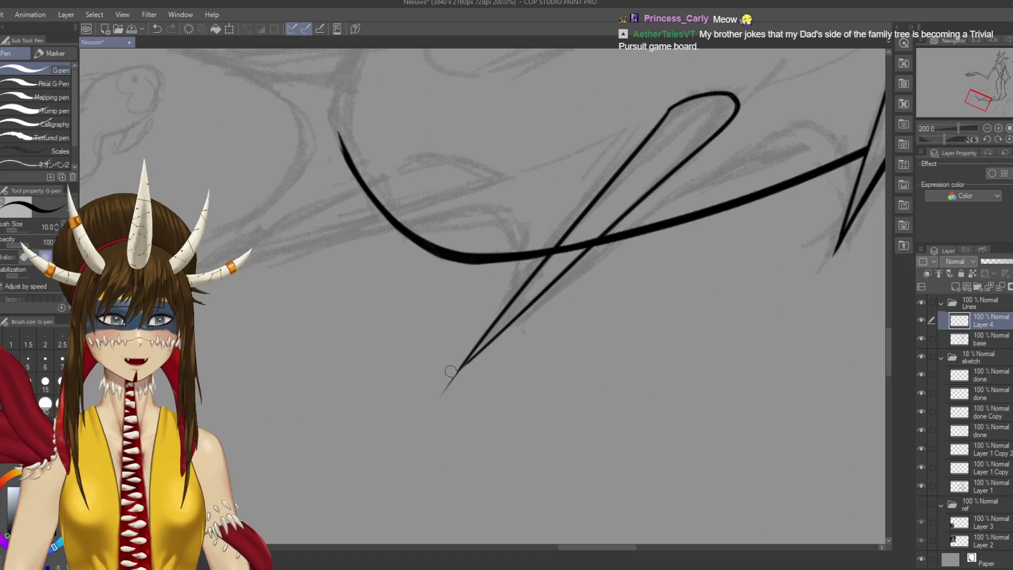
key(e)
mouse_move(442, 367)
mouse_down()
mouse_move(454, 372)
mouse_move(450, 387)
mouse_up()
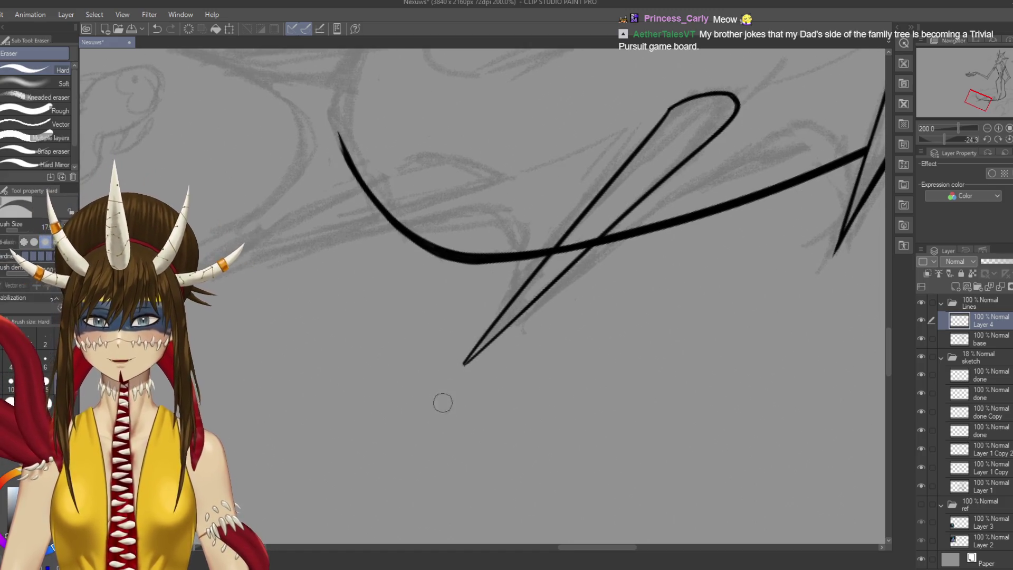
key(p)
key(ctrl+s)
mouse_move(461, 377)
mouse_down()
mouse_move(496, 316)
mouse_move(583, 294)
mouse_move(553, 323)
mouse_up()
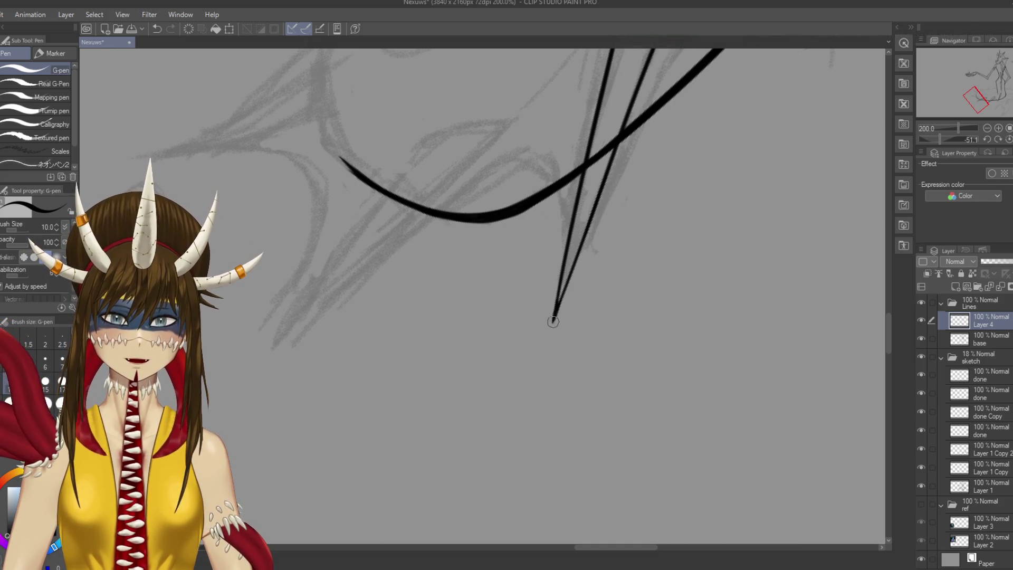
key(ctrl+s)
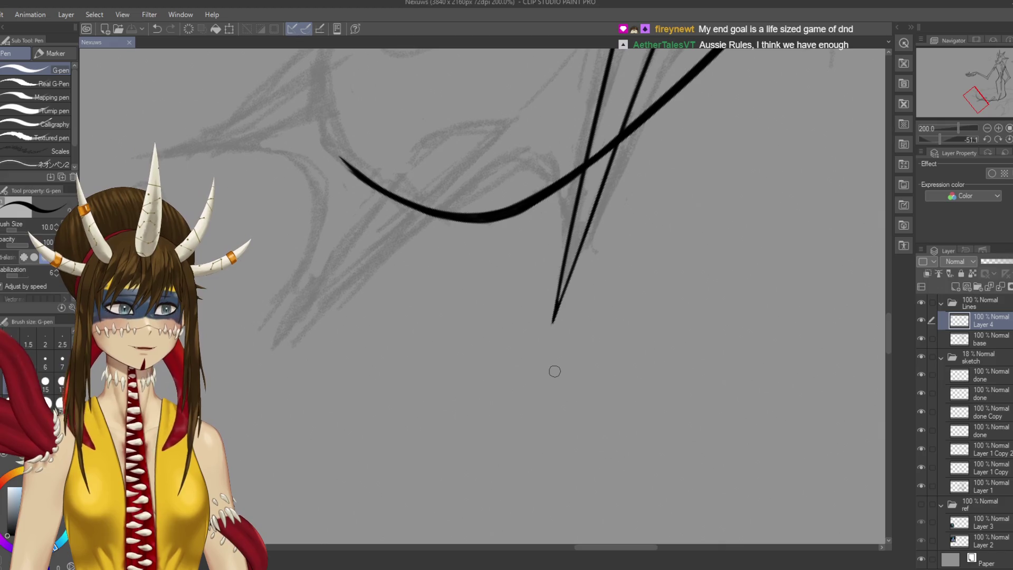
Bring the spike's loop into view and undo the recent test strokes
mouse_move(628, 53)
mouse_down()
mouse_move(607, 195)
mouse_move(606, 132)
mouse_move(630, 103)
mouse_move(614, 121)
mouse_move(656, 94)
mouse_move(604, 131)
mouse_up()
key(ctrl+z)
key(ctrl+z)
key(ctrl+z)
key(ctrl+z)
Redraw the loop's upper-left edge thinner and turn the canvas closer to upright
drag(633, 99, 605, 132)
key(ctrl+z)
drag(732, 323, 345, 165)
mouse_move(623, 159)
mouse_down()
mouse_move(702, 253)
mouse_move(728, 327)
mouse_move(736, 403)
mouse_move(667, 328)
mouse_move(576, 281)
mouse_up()
key(ctrl+z)
Handwrite 'Basics' with 'Cool' above it, adding a slash after Basics
drag(576, 213, 579, 249)
drag(593, 232, 611, 246)
mouse_move(625, 228)
mouse_down()
mouse_move(616, 246)
mouse_move(635, 249)
mouse_up()
mouse_move(649, 219)
mouse_down()
mouse_move(643, 243)
mouse_move(663, 241)
mouse_up()
drag(704, 281, 623, 312)
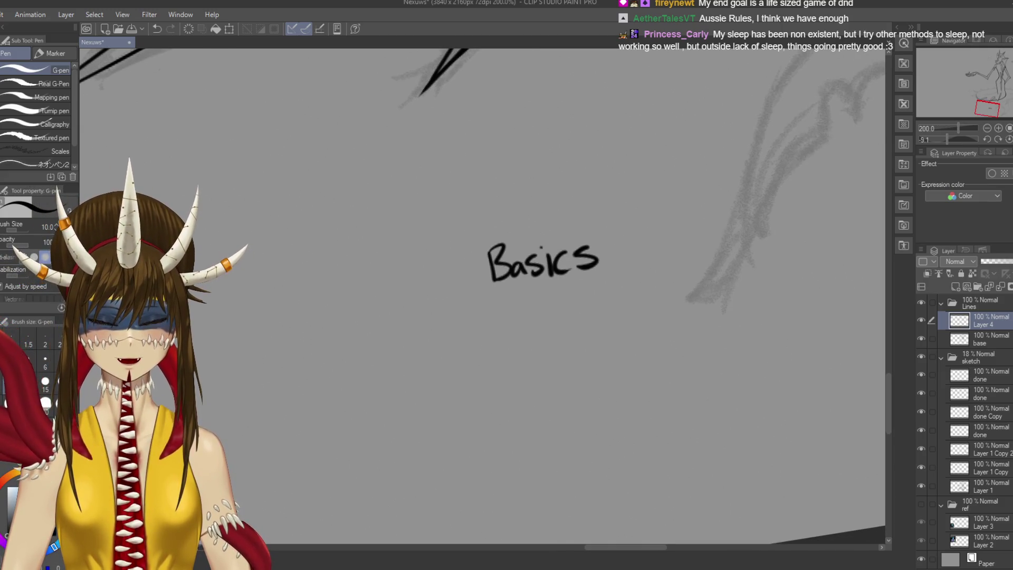
mouse_move(498, 197)
mouse_down()
mouse_move(565, 208)
mouse_move(545, 232)
mouse_move(572, 242)
mouse_up()
drag(589, 220, 626, 232)
mouse_move(689, 268)
mouse_down()
mouse_move(647, 248)
mouse_move(634, 265)
mouse_up()
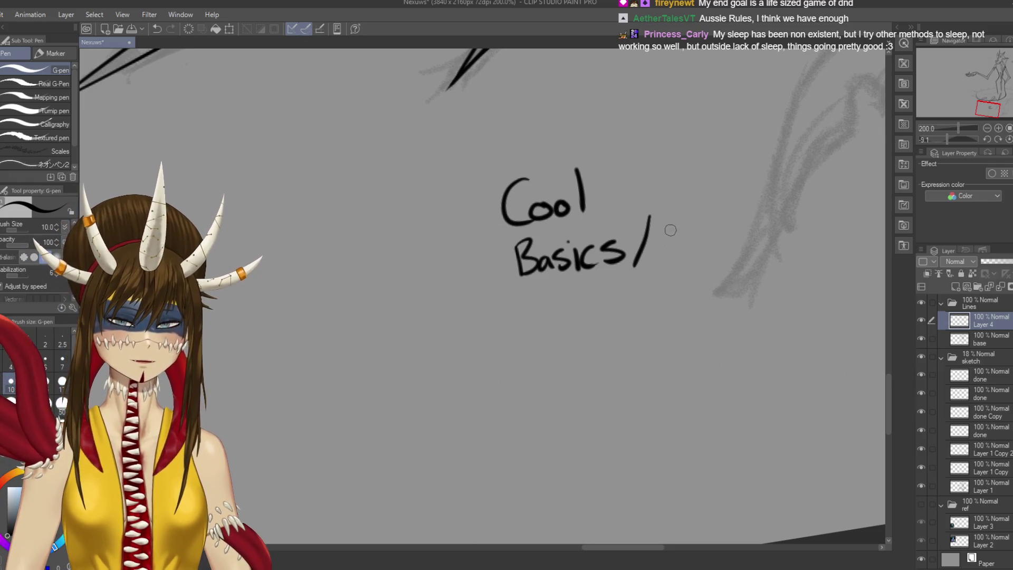
Write 'Skill ceiling' after the slash
mouse_move(682, 226)
mouse_down()
mouse_move(655, 259)
mouse_move(686, 258)
mouse_up()
drag(699, 234, 704, 256)
drag(715, 210, 715, 253)
mouse_move(728, 208)
mouse_down()
mouse_move(730, 252)
mouse_move(692, 243)
mouse_up()
mouse_move(741, 232)
mouse_down()
mouse_move(742, 248)
mouse_move(766, 251)
mouse_up()
mouse_move(773, 201)
mouse_down()
mouse_move(773, 251)
mouse_move(785, 251)
mouse_up()
mouse_move(789, 250)
mouse_down()
mouse_move(803, 251)
mouse_move(799, 274)
mouse_up()
Write 'Balancing' below and tick 'Cool' with a check mark
mouse_move(488, 311)
mouse_down()
mouse_move(498, 363)
mouse_move(543, 351)
mouse_up()
mouse_move(544, 298)
mouse_down()
mouse_move(548, 343)
mouse_move(580, 343)
mouse_up()
mouse_move(583, 330)
mouse_down()
mouse_move(586, 342)
mouse_move(602, 341)
mouse_up()
mouse_move(625, 321)
mouse_down()
mouse_move(616, 340)
mouse_move(627, 336)
mouse_up()
click(627, 313)
mouse_move(642, 328)
mouse_down()
mouse_move(645, 346)
mouse_move(685, 311)
mouse_up()
drag(659, 327, 687, 316)
drag(566, 195, 631, 147)
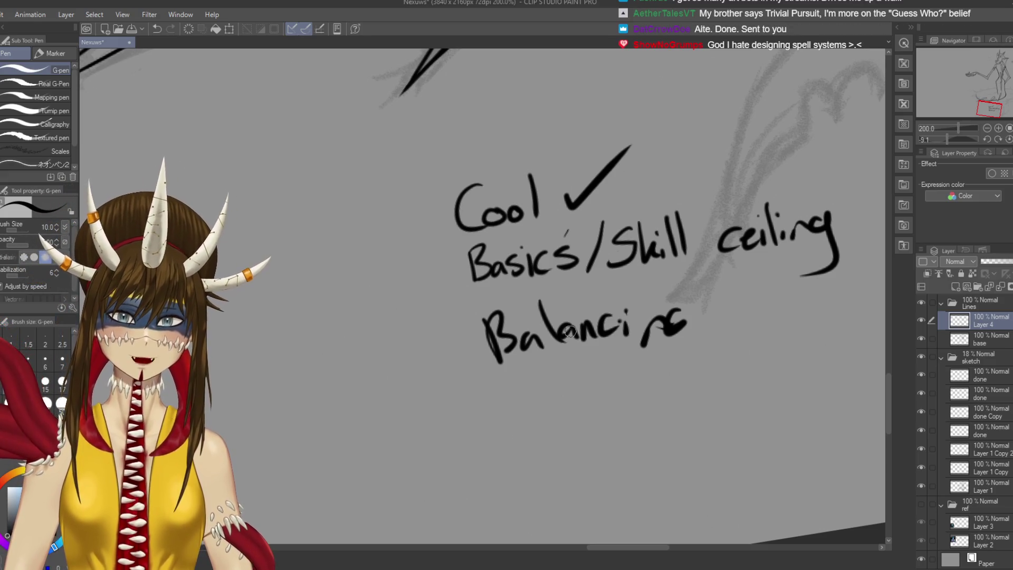
Undo the stray strokes drawn across the sketch on the right
mouse_move(792, 179)
mouse_down()
mouse_move(661, 275)
mouse_move(757, 202)
mouse_move(843, 168)
mouse_up()
mouse_move(844, 174)
mouse_down()
mouse_move(722, 220)
mouse_move(871, 187)
mouse_up()
drag(786, 252, 891, 210)
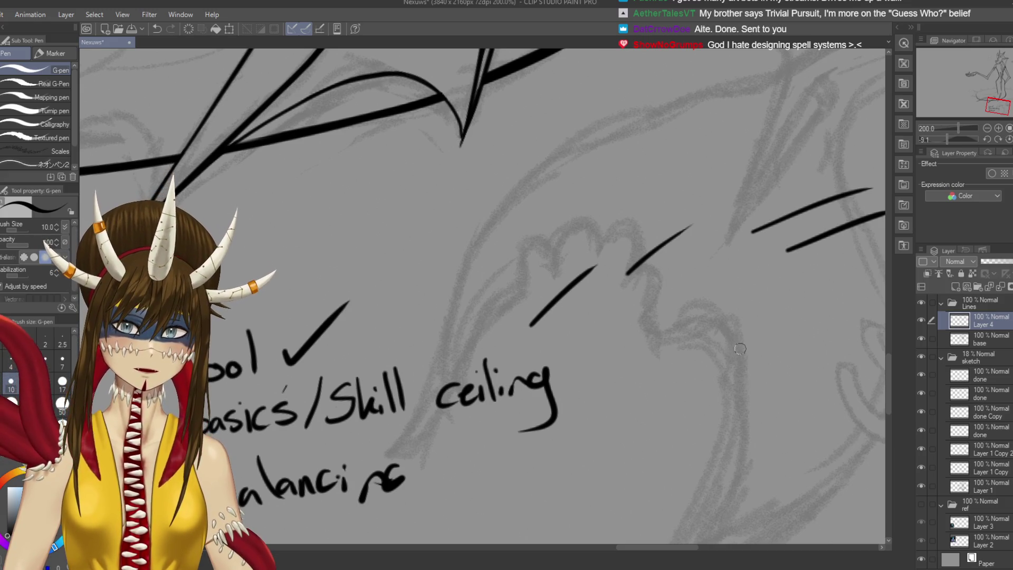
key(ctrl+z)
key(ctrl+z)
key(ctrl+z)
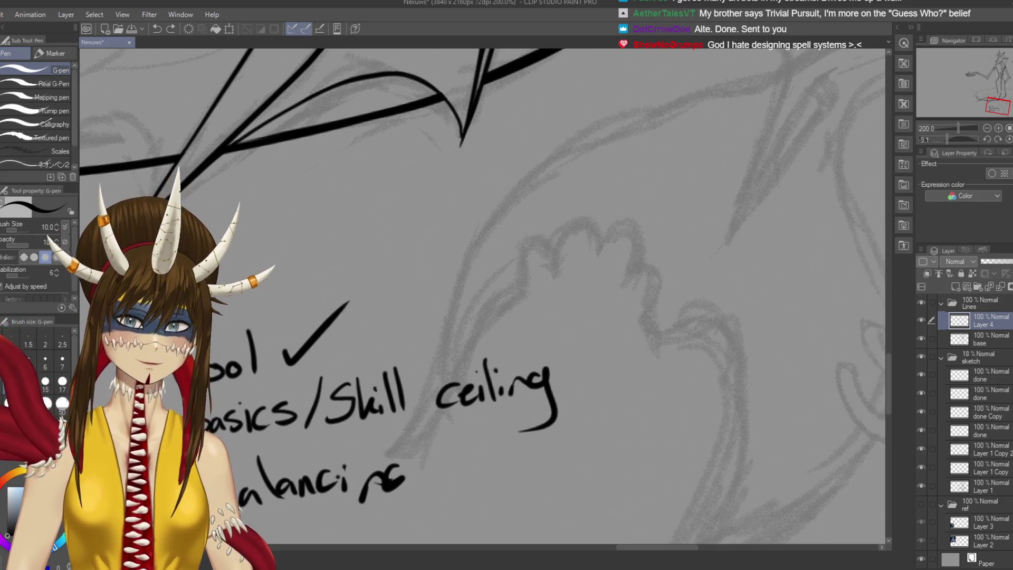
drag(275, 358, 379, 286)
Erase the handwritten notes, return to the G-pen, and undo the last ink stroke
key(e)
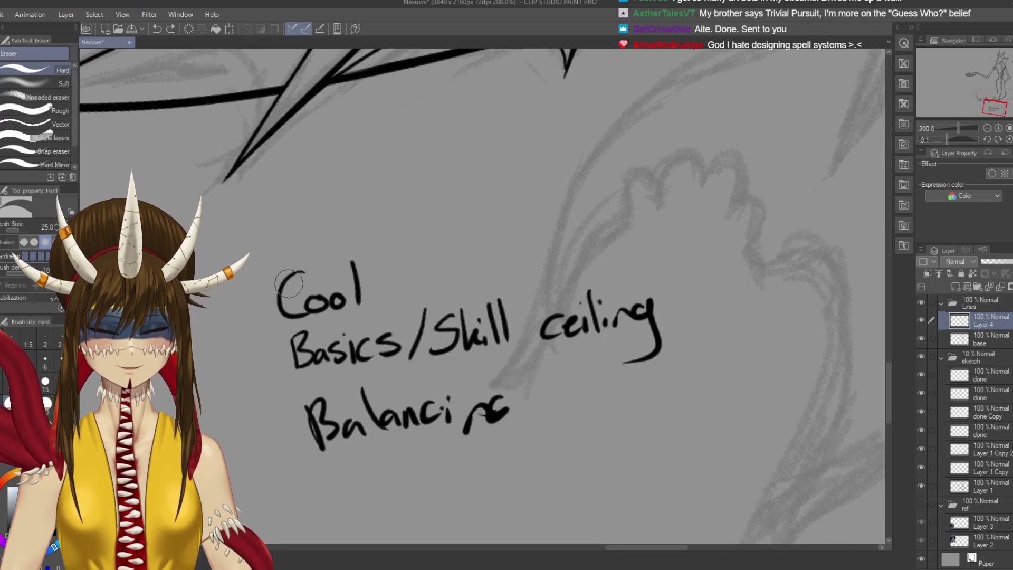
mouse_move(283, 260)
mouse_down()
mouse_move(283, 407)
mouse_move(317, 385)
mouse_move(389, 401)
mouse_move(528, 407)
mouse_move(660, 377)
mouse_up()
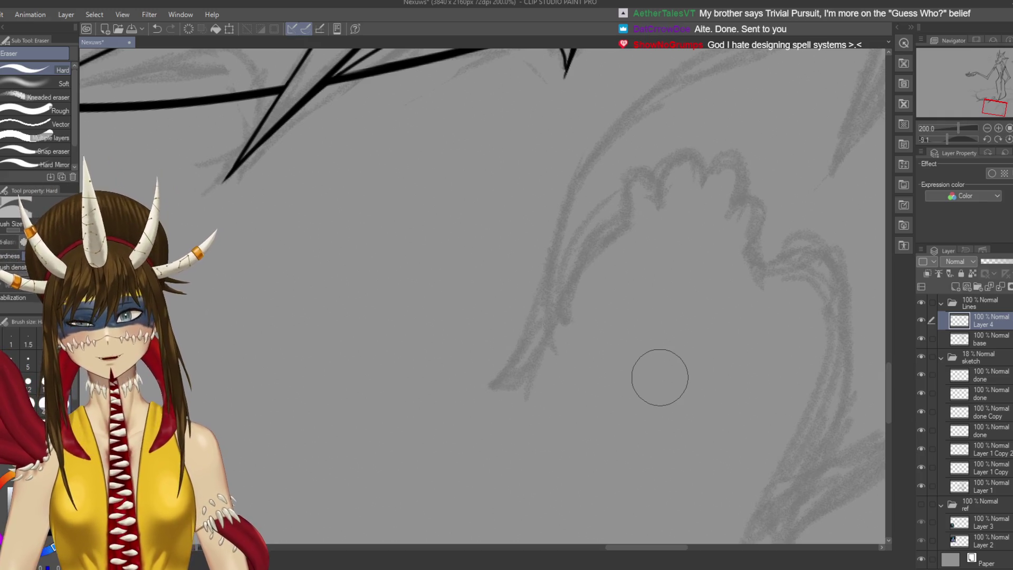
key(p)
scroll(528, 184, up, 3)
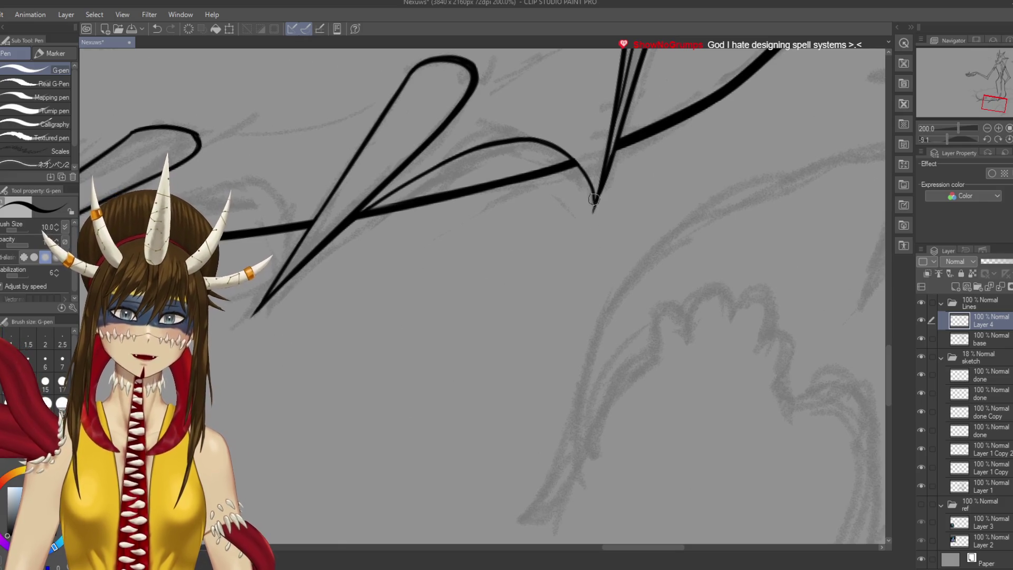
key(ctrl+z)
Redraw the spike's pointed tip, save the drawing, and reposition the view
drag(589, 193, 593, 214)
key(ctrl+z)
key(ctrl+s)
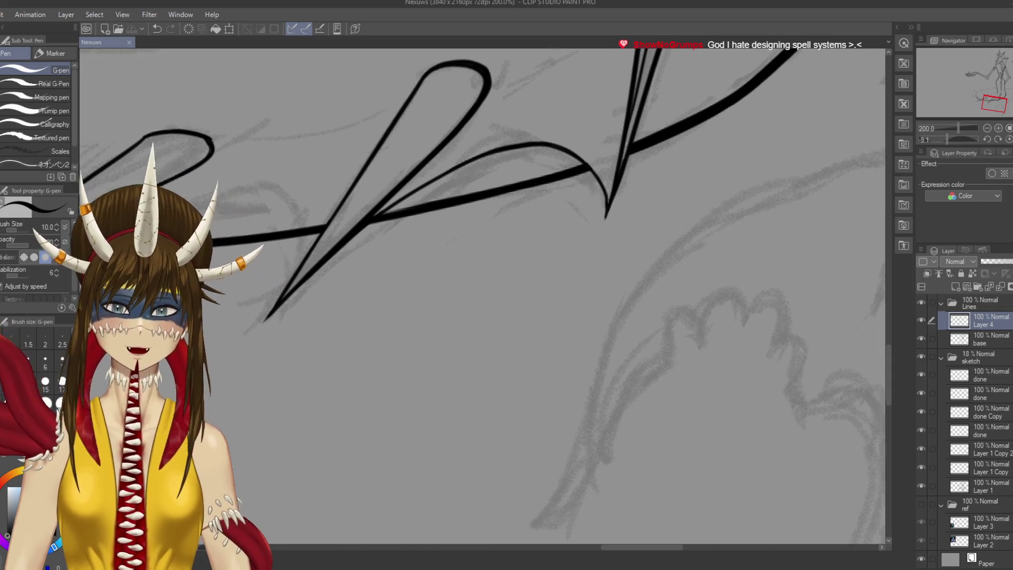
drag(438, 296, 510, 338)
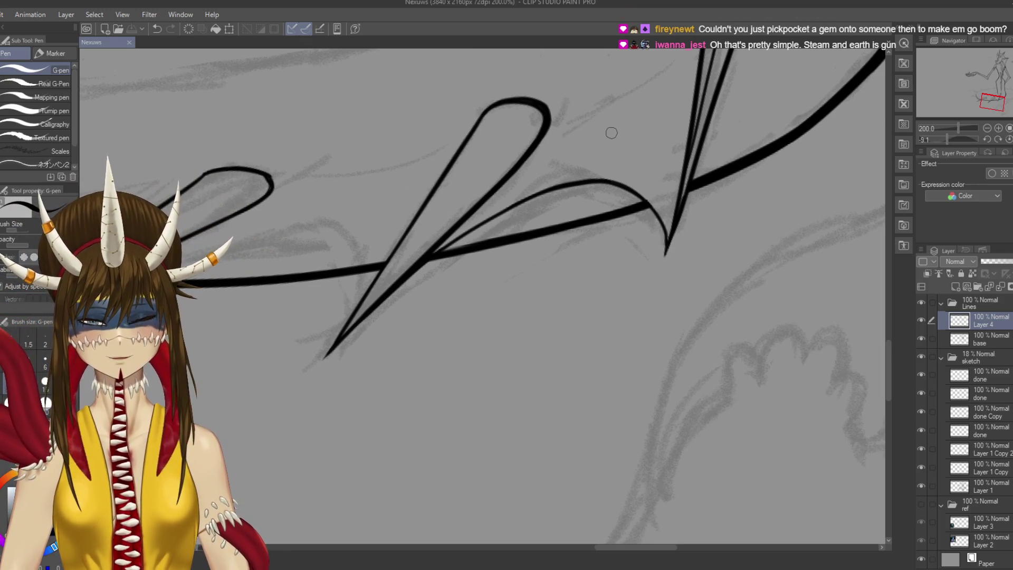
drag(475, 248, 454, 232)
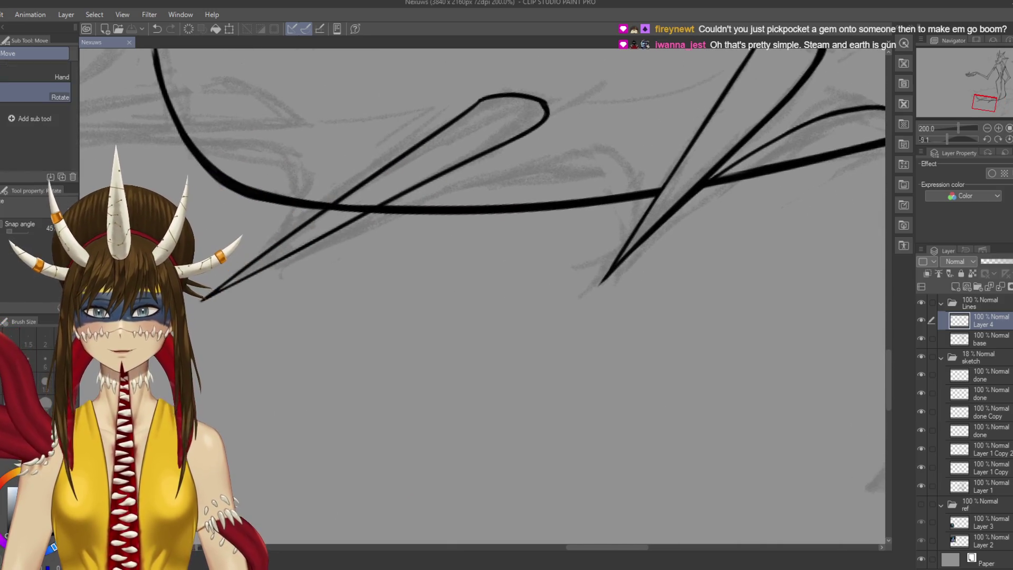
drag(475, 275, 445, 235)
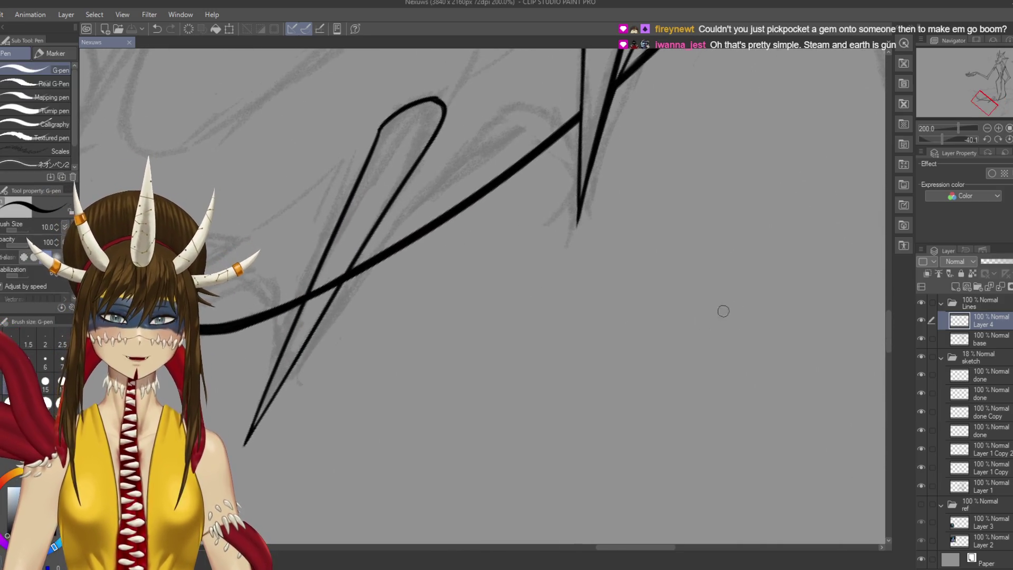
drag(657, 307, 666, 326)
mouse_move(656, 307)
mouse_down()
mouse_move(679, 297)
mouse_move(687, 308)
mouse_up()
mouse_move(702, 302)
mouse_down()
mouse_move(791, 238)
mouse_move(807, 240)
mouse_up()
drag(815, 201, 826, 228)
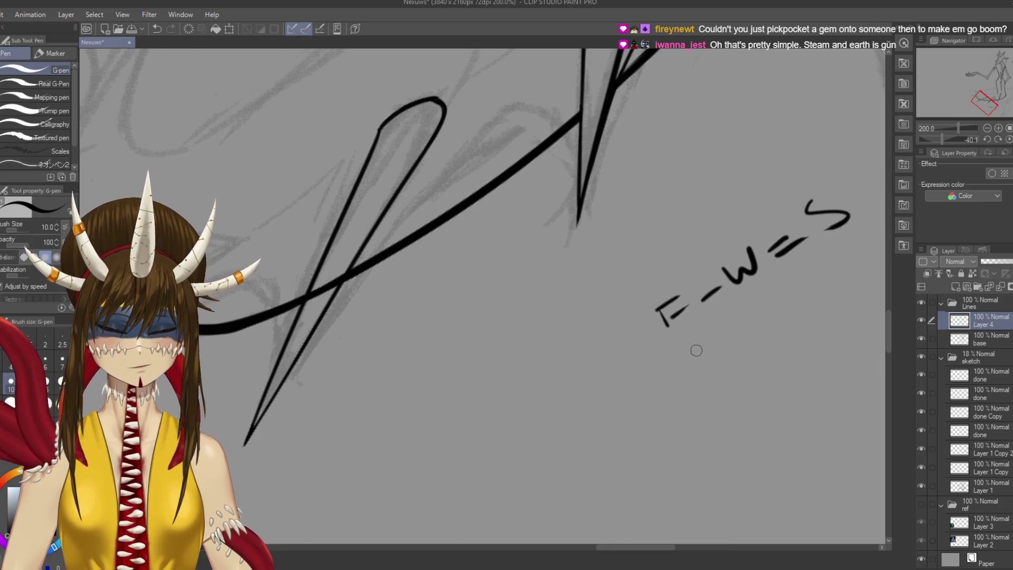
mouse_move(691, 354)
mouse_down()
mouse_move(702, 364)
mouse_move(721, 345)
mouse_up()
mouse_move(738, 342)
mouse_down()
mouse_move(780, 286)
mouse_move(838, 277)
mouse_up()
mouse_move(822, 296)
mouse_down()
mouse_move(840, 287)
mouse_move(744, 343)
mouse_move(783, 296)
mouse_move(819, 295)
mouse_up()
mouse_move(795, 233)
mouse_down()
mouse_move(714, 272)
mouse_move(738, 311)
mouse_up()
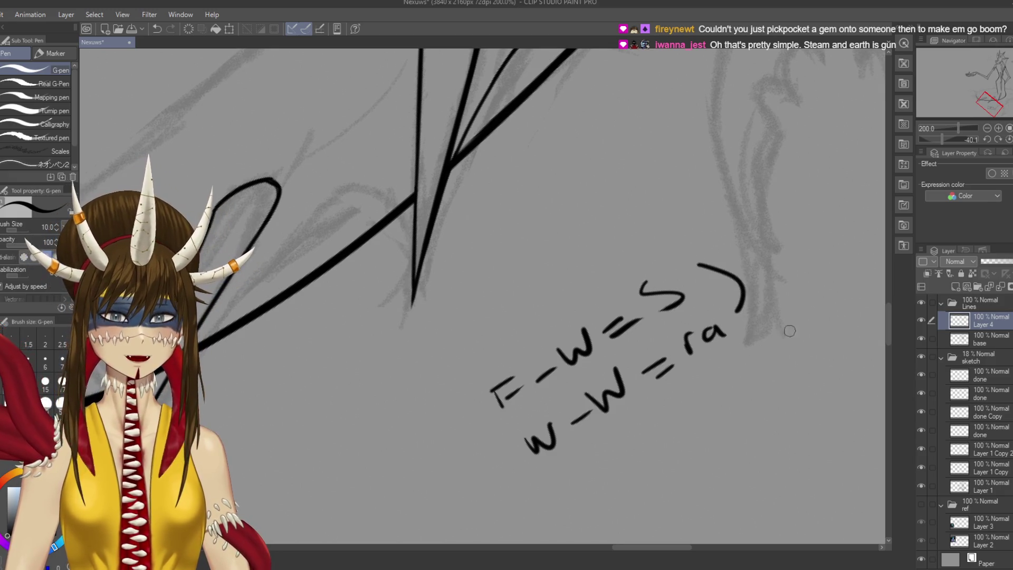
mouse_move(747, 274)
mouse_down()
mouse_move(773, 255)
mouse_move(786, 264)
mouse_up()
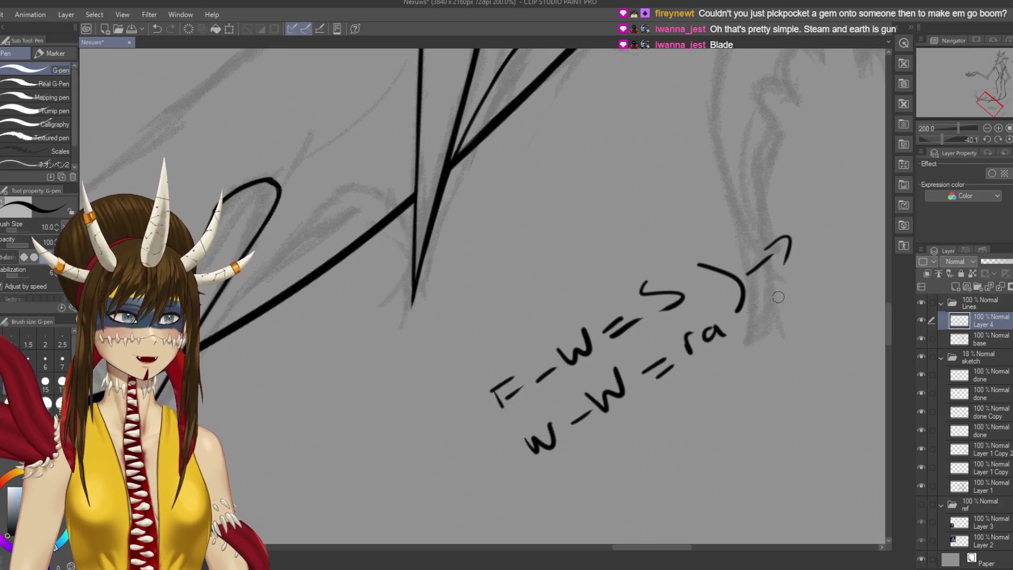
key(e)
mouse_move(510, 359)
mouse_down()
mouse_move(561, 441)
mouse_move(618, 324)
mouse_move(673, 274)
mouse_move(718, 340)
mouse_move(730, 323)
mouse_up()
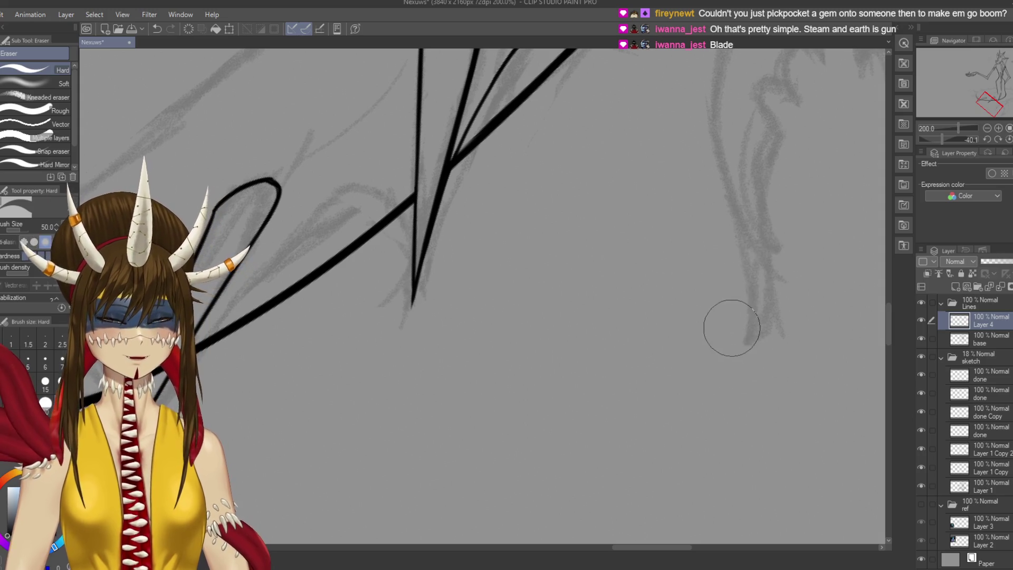
key(p)
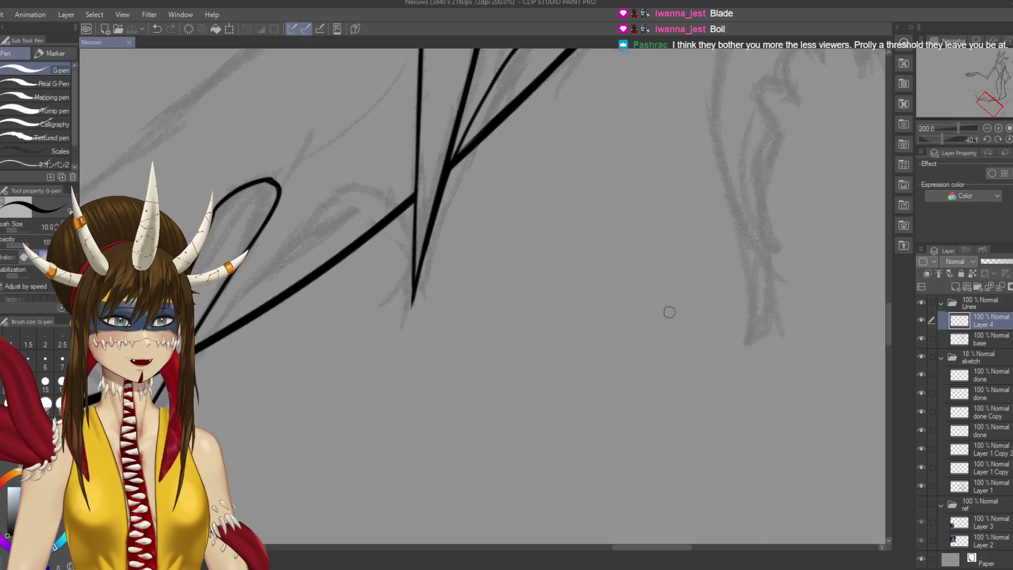
drag(620, 236, 657, 291)
mouse_move(641, 224)
mouse_down()
mouse_move(614, 238)
mouse_move(625, 263)
mouse_move(673, 273)
mouse_move(717, 214)
mouse_move(711, 241)
mouse_up()
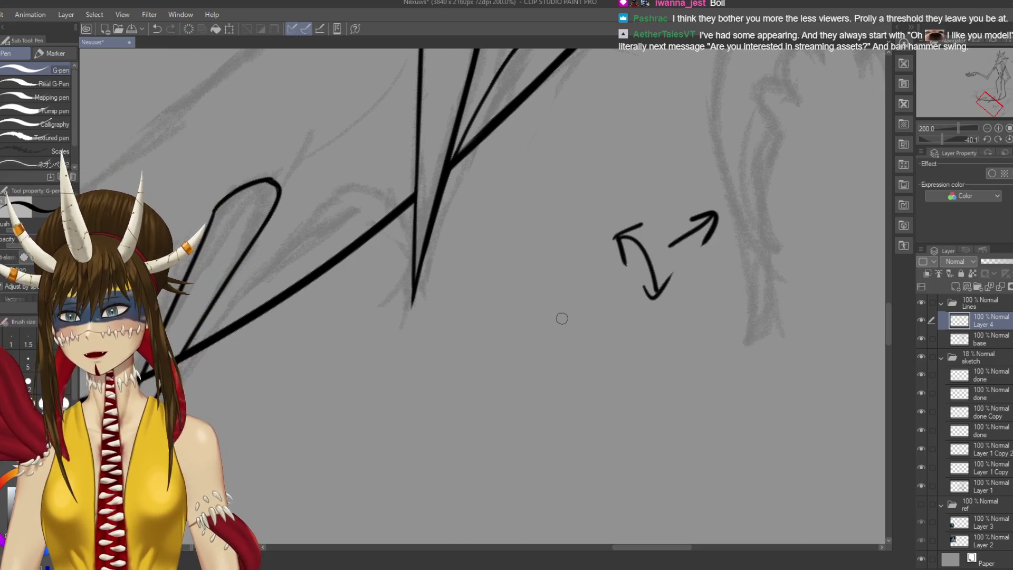
key(ctrl+z)
key(ctrl+z)
key(ctrl+z)
key(ctrl+z)
key(ctrl+z)
key(ctrl+s)
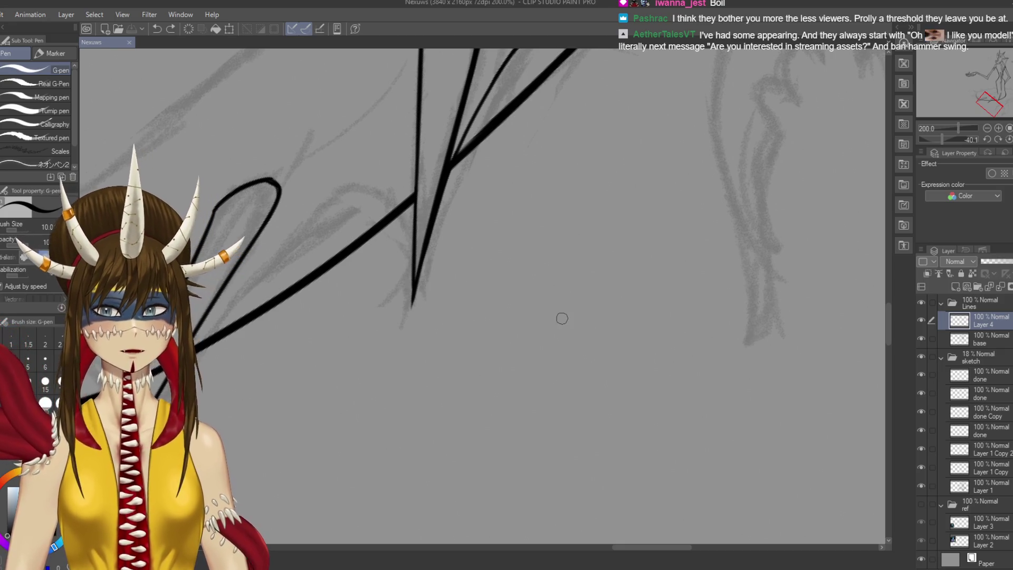
mouse_move(389, 270)
mouse_down()
mouse_move(721, 213)
mouse_move(684, 200)
mouse_up()
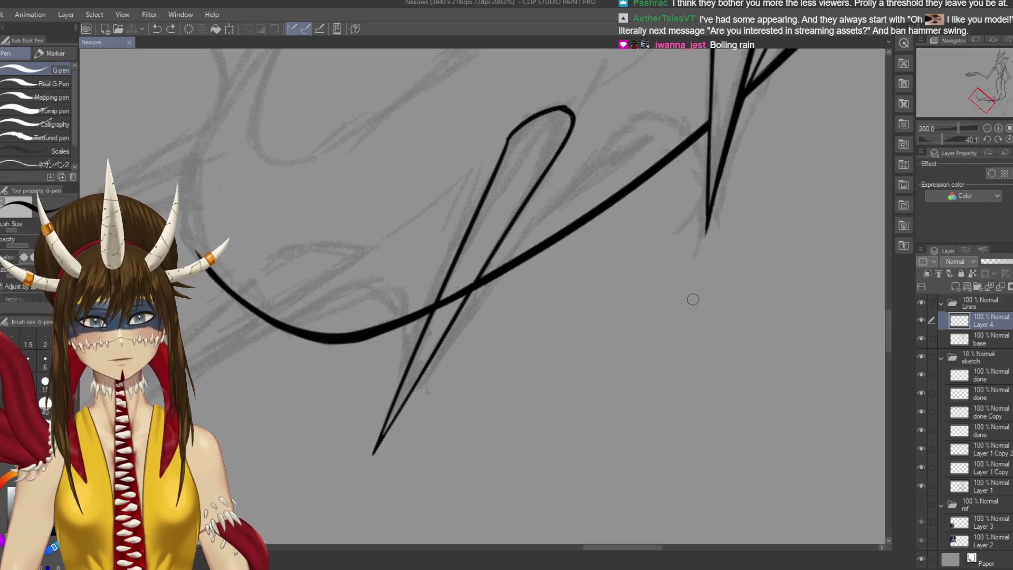
scroll(681, 243, up, 2)
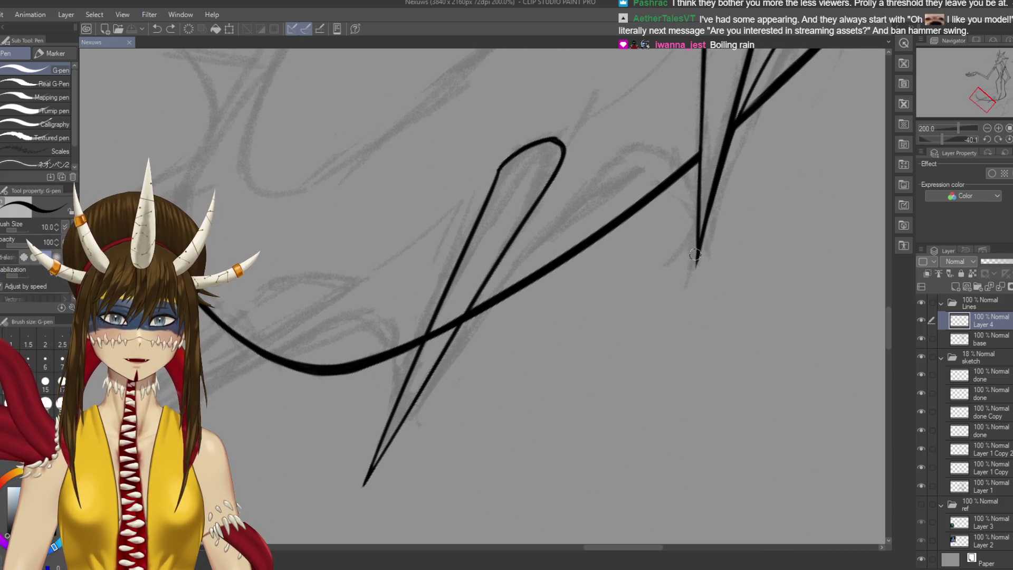
Ink the curve from the right spike toward the loop and down to the lower point
mouse_move(697, 252)
mouse_down()
mouse_move(681, 191)
mouse_move(600, 185)
mouse_up()
key(ctrl+z)
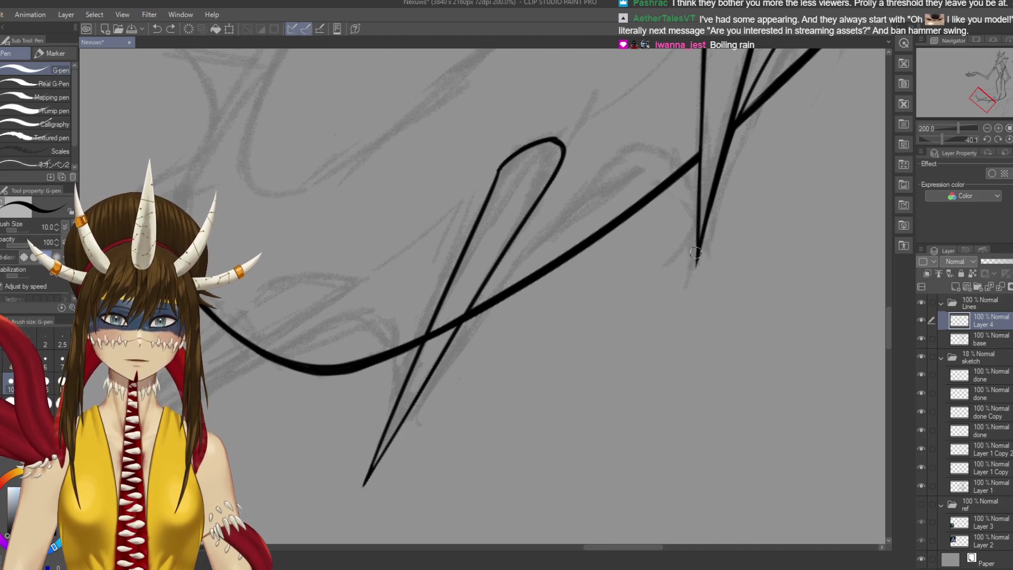
mouse_move(696, 252)
mouse_down()
mouse_move(607, 153)
mouse_move(454, 319)
mouse_up()
key(ctrl+z)
mouse_move(612, 153)
mouse_down()
mouse_move(406, 406)
mouse_move(375, 465)
mouse_up()
key(ctrl+z)
key(ctrl+z)
Redraw the converging lines at the lower tip, undoing misplaced strokes
drag(417, 387, 361, 488)
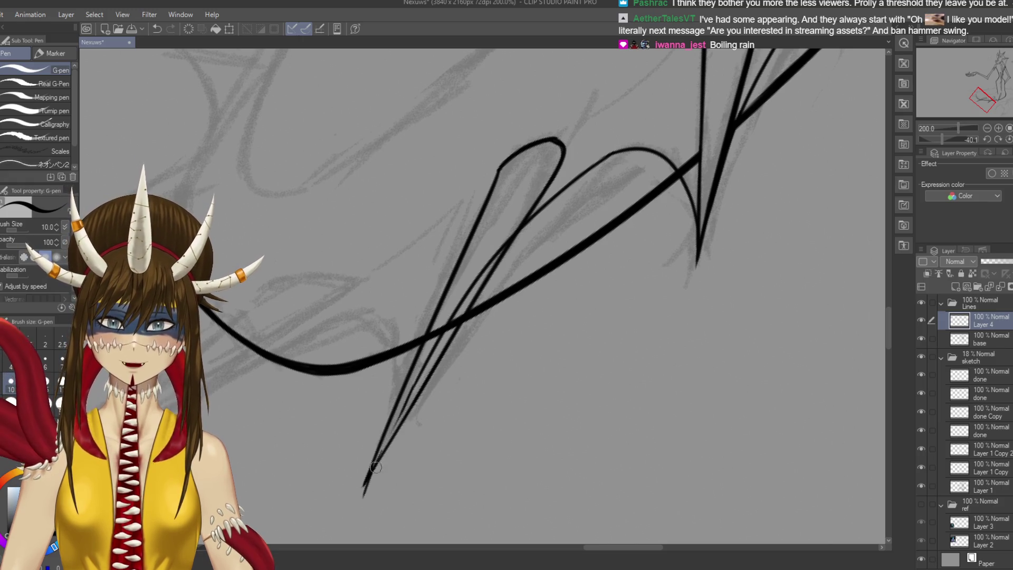
mouse_move(412, 388)
mouse_down()
mouse_move(365, 490)
mouse_move(405, 411)
mouse_up()
key(ctrl+z)
drag(374, 466, 407, 401)
key(ctrl+z)
mouse_move(365, 477)
mouse_down()
mouse_move(405, 398)
mouse_move(364, 493)
mouse_up()
key(ctrl+z)
key(ctrl+z)
drag(403, 410, 371, 467)
key(ctrl+z)
drag(405, 402, 372, 467)
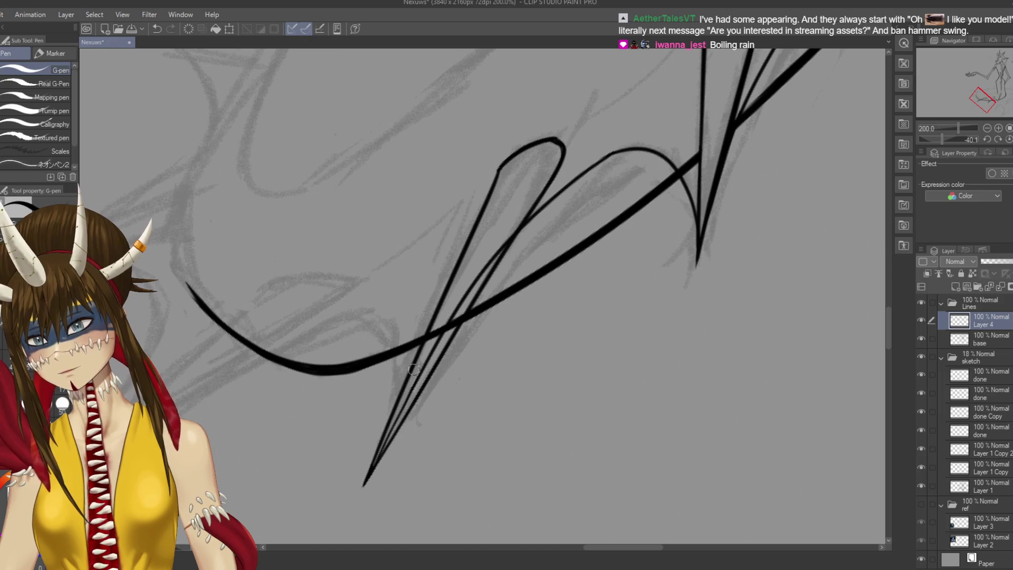
Replace the stroke traced along the loop with a new line along its outline
scroll(327, 478, up, 2)
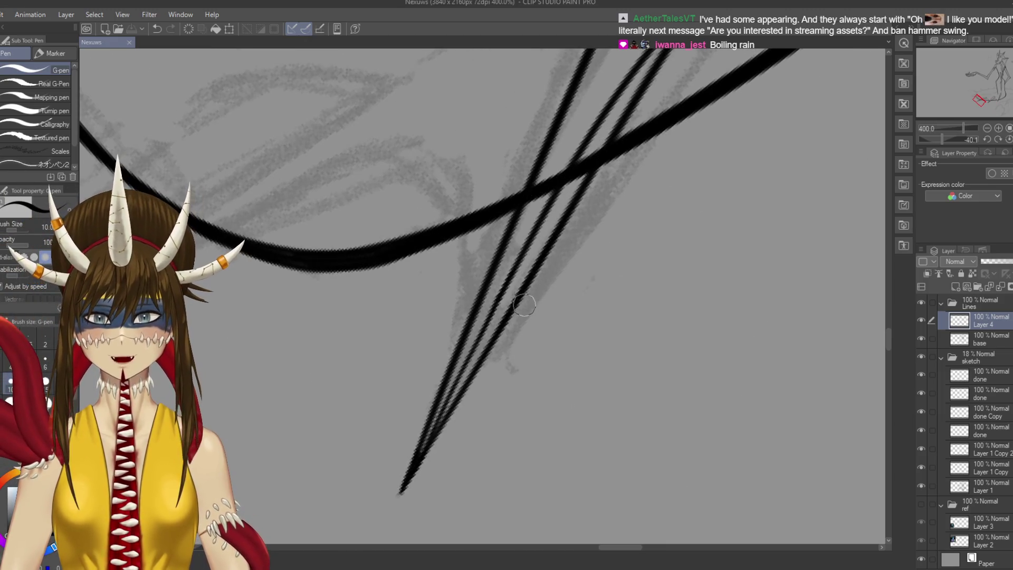
scroll(530, 341, down, 2)
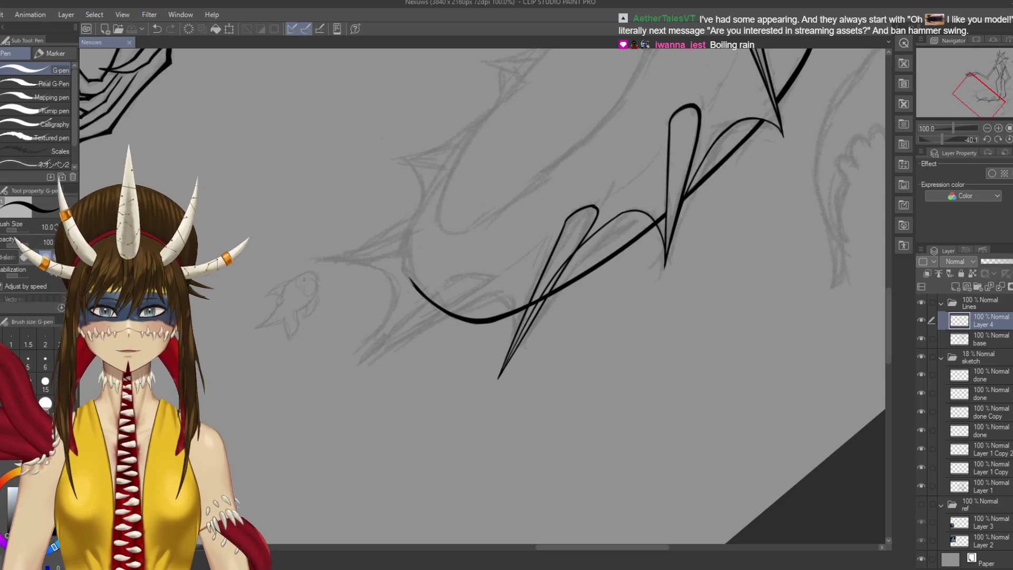
scroll(529, 341, up, 1)
mouse_move(529, 341)
mouse_down()
mouse_move(482, 360)
mouse_move(448, 421)
mouse_move(453, 405)
mouse_up()
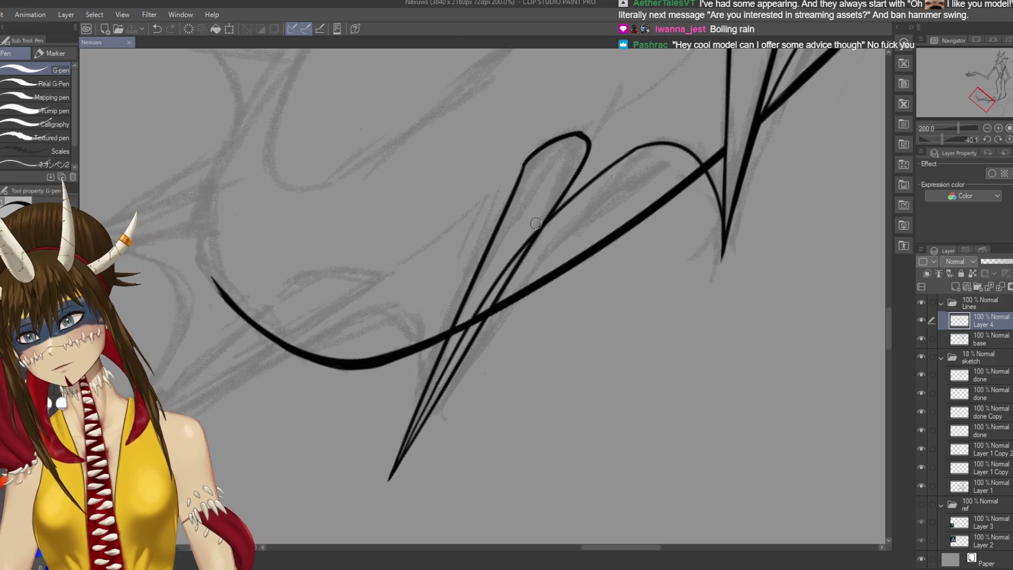
mouse_move(554, 156)
mouse_down()
mouse_move(424, 437)
mouse_move(427, 398)
mouse_up()
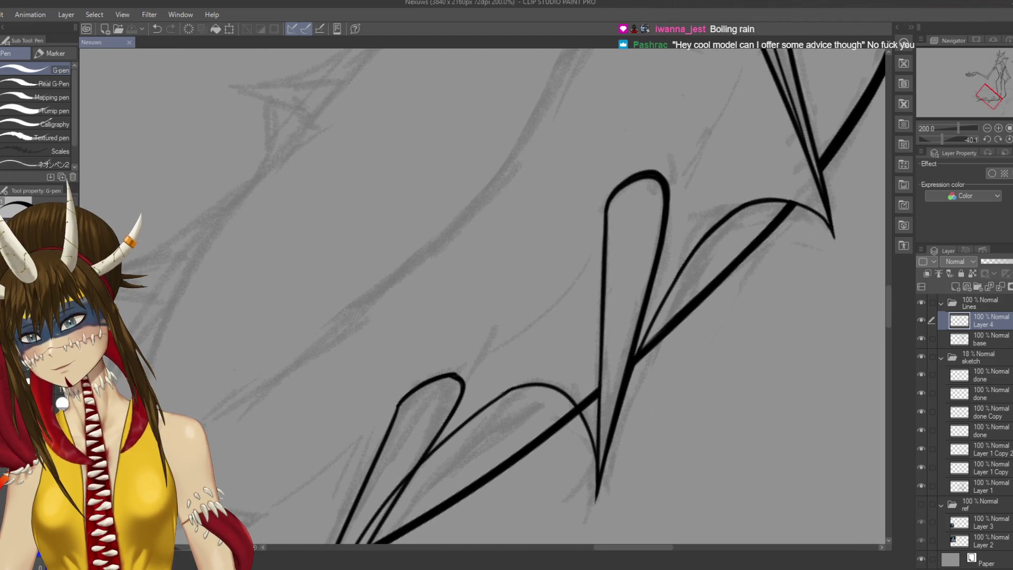
mouse_move(415, 457)
mouse_down()
mouse_move(497, 268)
mouse_move(460, 403)
mouse_up()
key(ctrl+z)
drag(481, 452, 502, 399)
Select the base layer, switch to the eraser, and save the drawing
mouse_move(408, 406)
mouse_down()
mouse_move(438, 327)
mouse_move(486, 293)
mouse_move(498, 258)
mouse_up()
click(987, 339)
key(e)
key(ctrl+s)
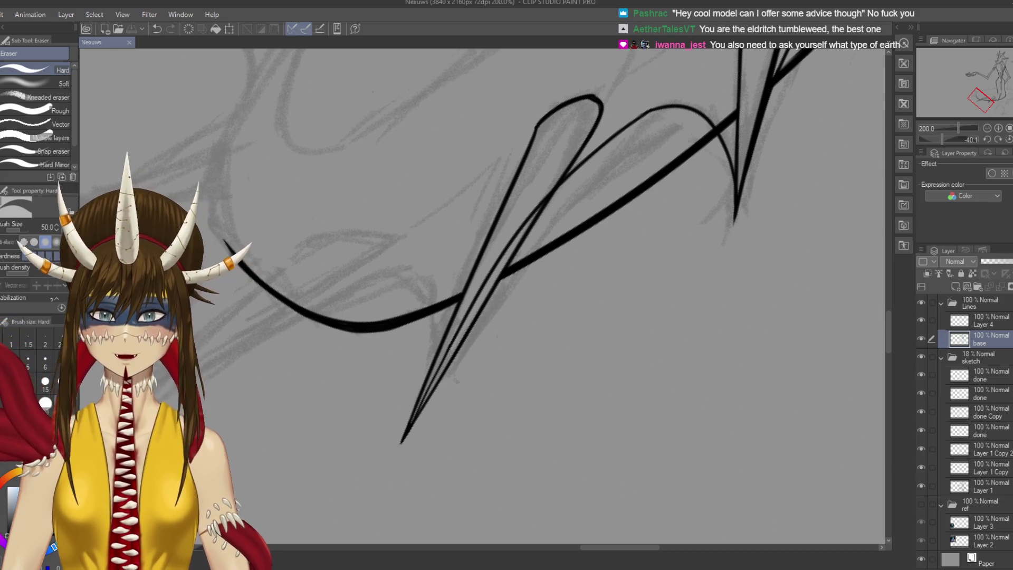
With the G-pen, sketch a first box beside the spikes
scroll(528, 317, up, 3)
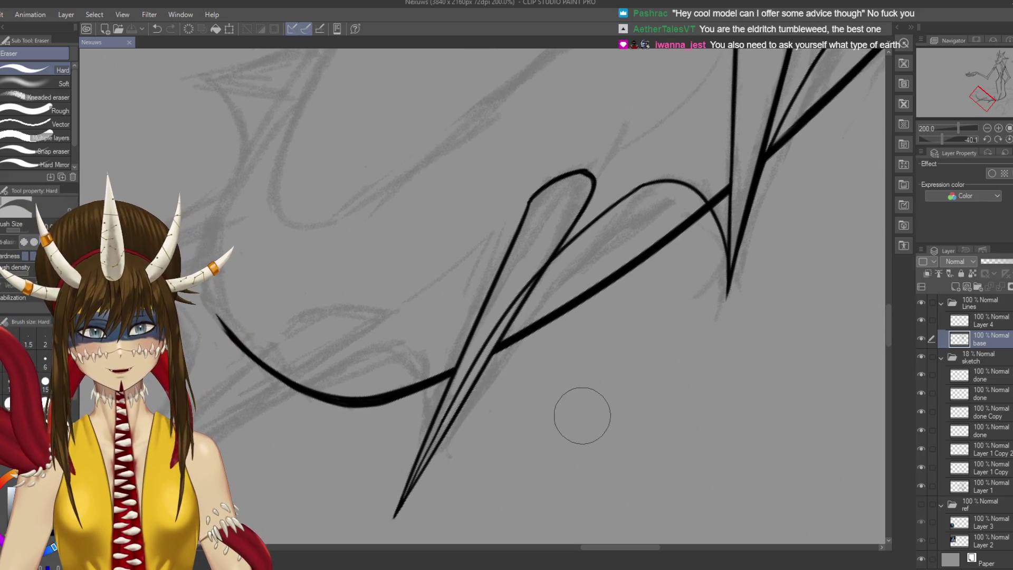
key(p)
mouse_move(835, 334)
mouse_down()
mouse_move(640, 305)
mouse_move(638, 329)
mouse_up()
mouse_move(618, 279)
mouse_down()
mouse_move(683, 239)
mouse_move(711, 296)
mouse_up()
mouse_move(707, 299)
mouse_down()
mouse_move(639, 340)
mouse_move(607, 393)
mouse_up()
Add a second and third box plus an arrow linking two boxes
mouse_move(666, 219)
mouse_down()
mouse_move(679, 248)
mouse_move(713, 182)
mouse_up()
drag(712, 203, 717, 187)
drag(684, 258, 730, 229)
drag(717, 185, 738, 241)
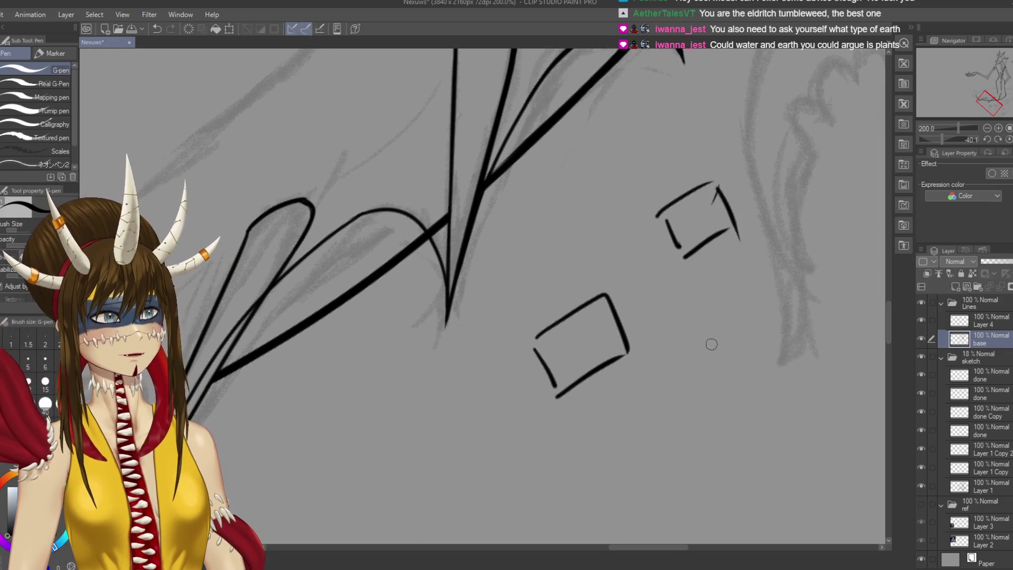
drag(680, 408, 659, 343)
mouse_move(660, 344)
mouse_down()
mouse_move(682, 384)
mouse_move(707, 311)
mouse_up()
mouse_move(707, 311)
mouse_down()
mouse_move(727, 364)
mouse_move(680, 380)
mouse_up()
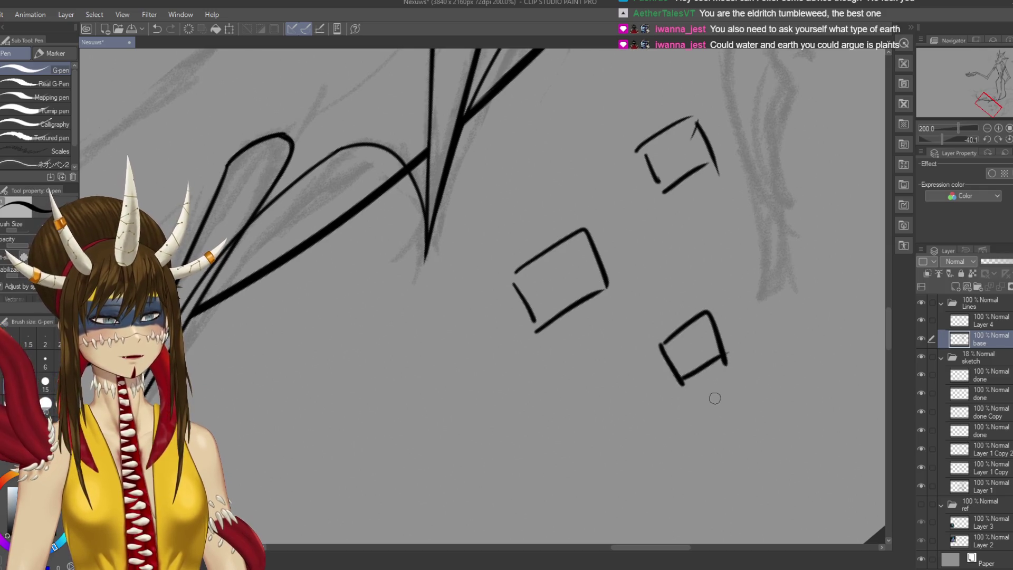
drag(599, 311, 652, 347)
drag(597, 307, 615, 316)
mouse_move(584, 307)
mouse_down()
mouse_move(610, 342)
mouse_move(657, 336)
mouse_up()
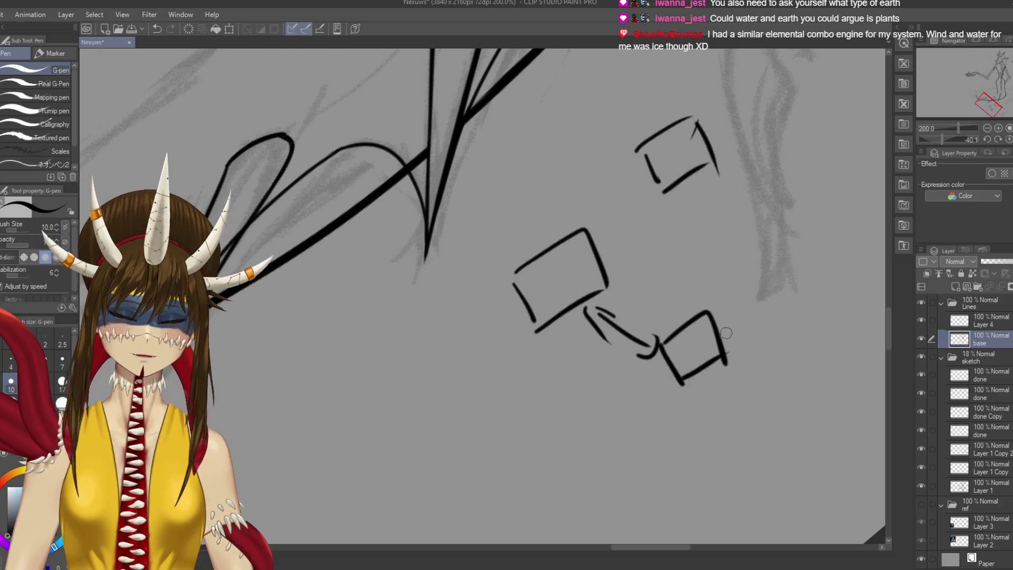
Erase the box diagram and arrow, then save
key(e)
mouse_move(522, 269)
mouse_down()
mouse_move(534, 301)
mouse_move(543, 215)
mouse_move(534, 299)
mouse_move(694, 407)
mouse_move(726, 285)
mouse_move(708, 129)
mouse_move(647, 137)
mouse_up()
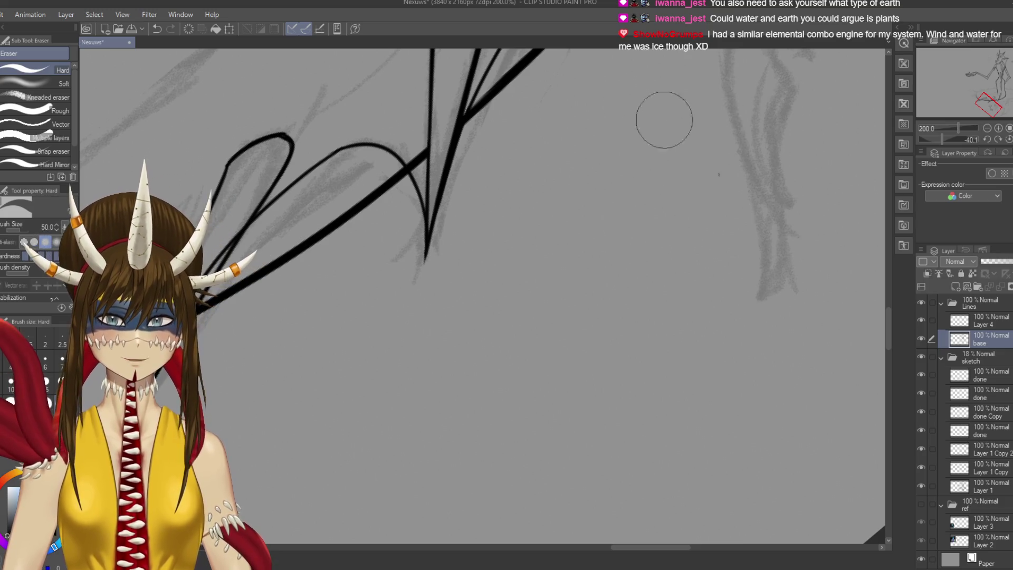
key(ctrl+s)
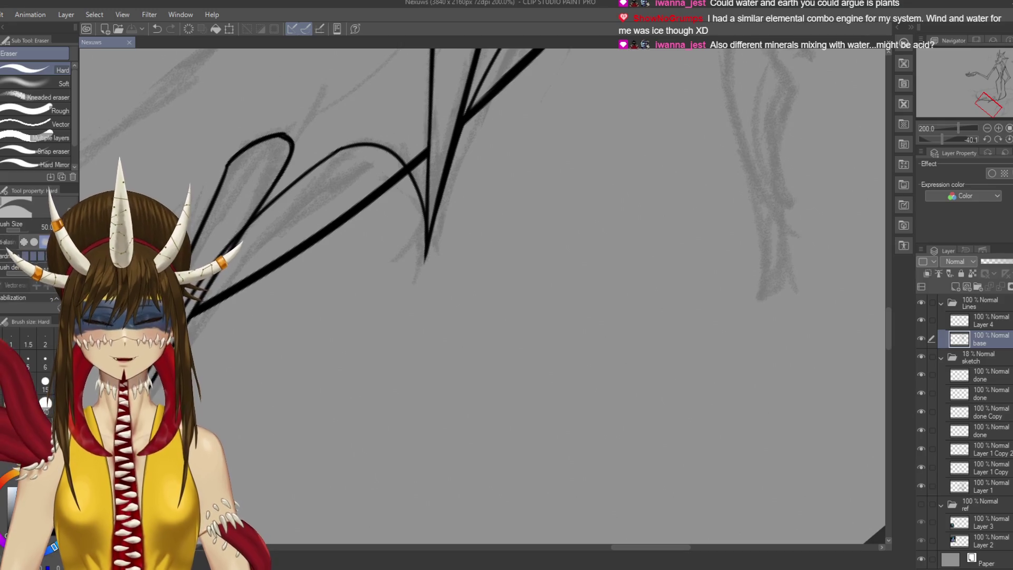
Erase the body curve where the diagonal meets it, save, and pan toward the next spike
scroll(622, 310, up, 3)
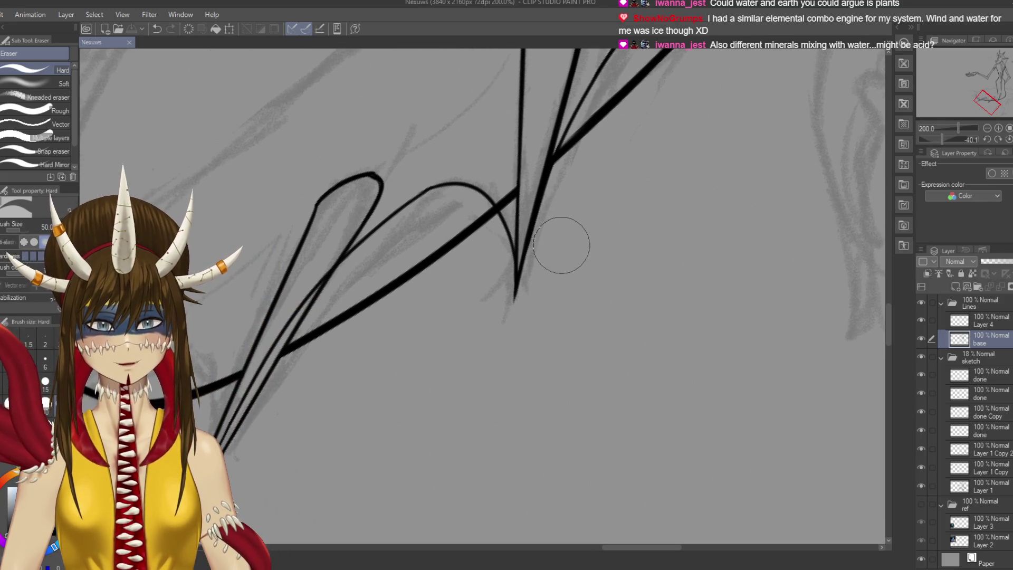
mouse_move(517, 198)
mouse_down()
mouse_move(488, 195)
mouse_move(495, 208)
mouse_move(514, 190)
mouse_move(524, 206)
mouse_move(499, 216)
mouse_move(507, 195)
mouse_move(530, 250)
mouse_up()
key(ctrl+s)
key(p)
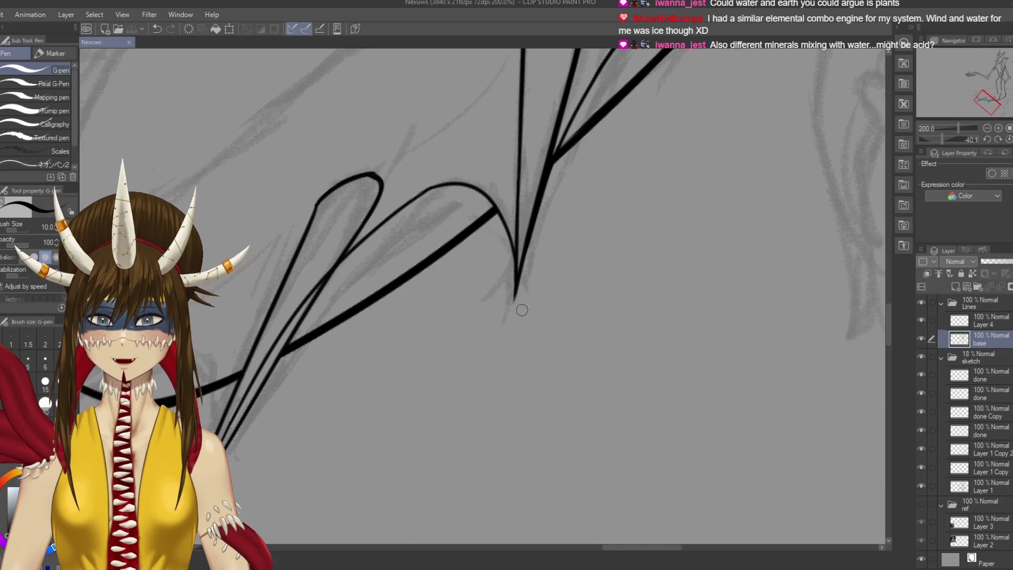
mouse_move(369, 264)
mouse_down()
mouse_move(561, 222)
mouse_move(662, 245)
mouse_move(796, 179)
mouse_move(702, 89)
mouse_up()
Rotate the canvas and ink the spike's long left edge through the body curve
key(r)
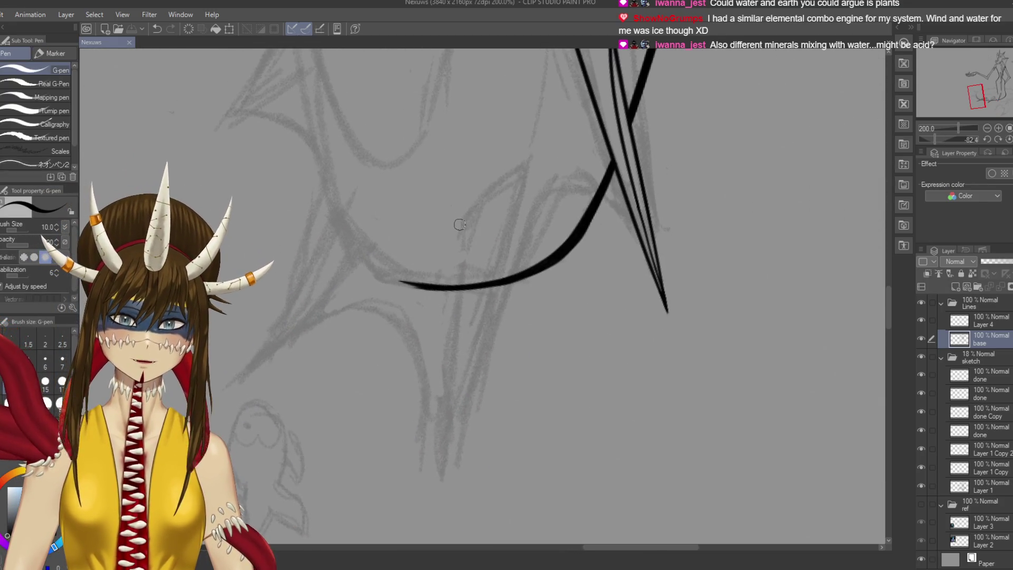
drag(462, 225, 458, 413)
key(ctrl+z)
drag(464, 217, 441, 483)
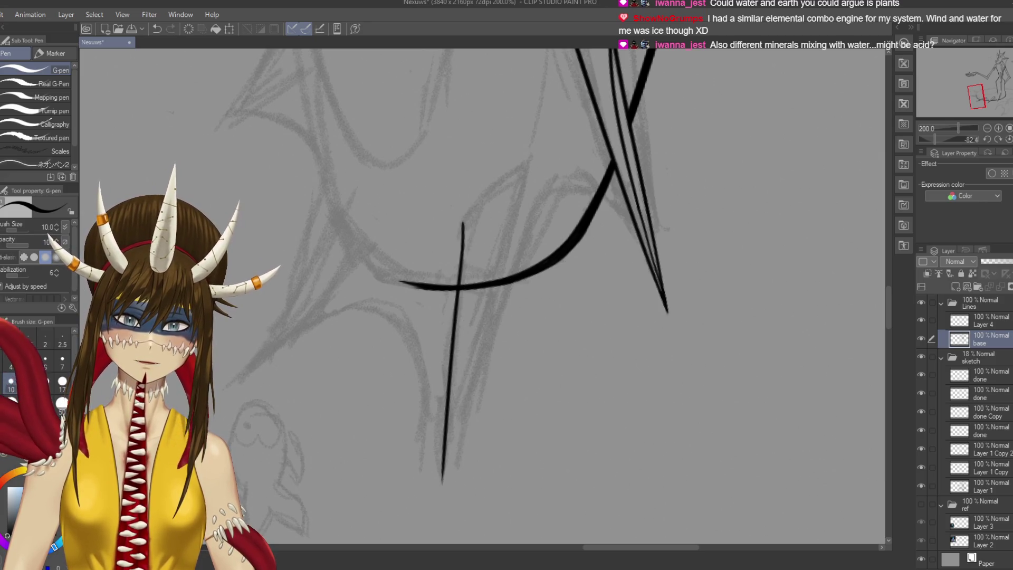
key(ctrl+z)
drag(461, 221, 461, 294)
drag(459, 336, 455, 494)
key(ctrl+z)
drag(461, 221, 439, 505)
key(ctrl+z)
Ink the spike's hooked top and its right edge down toward the tip, then save
key(ctrl+z)
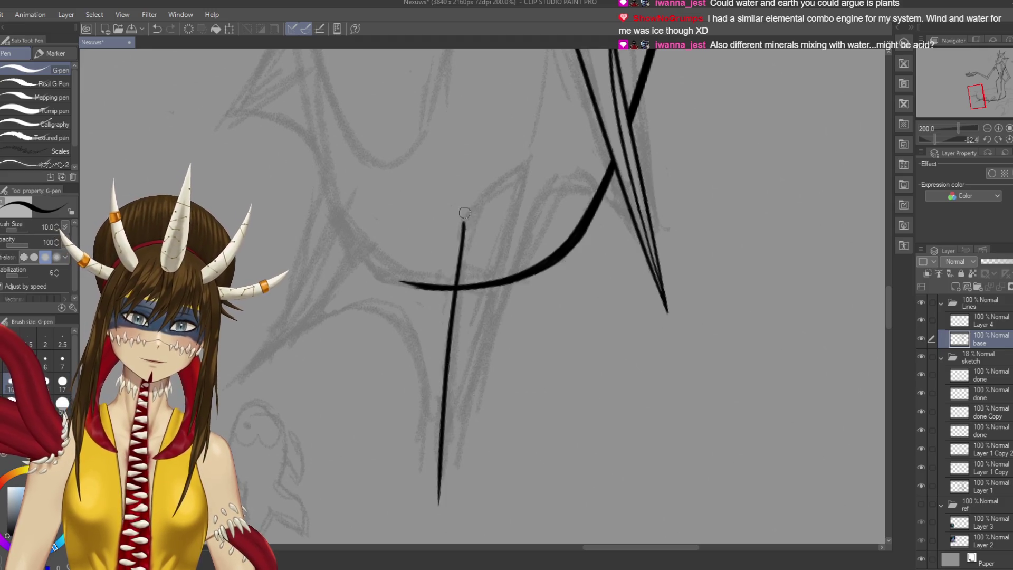
drag(464, 220, 519, 168)
key(ctrl+z)
mouse_move(464, 220)
mouse_down()
mouse_move(505, 172)
mouse_move(530, 168)
mouse_move(463, 430)
mouse_up()
key(ctrl+z)
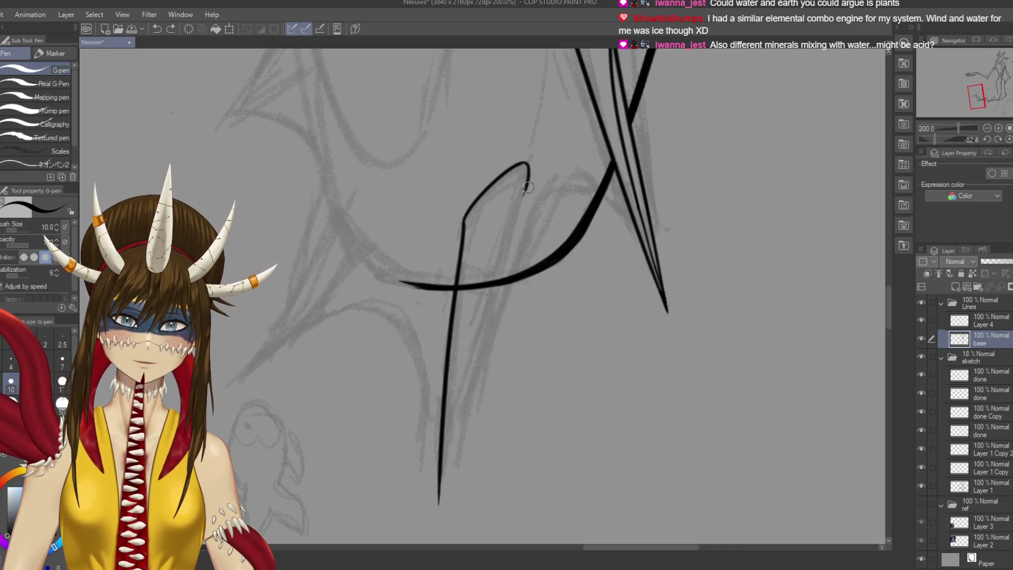
drag(528, 168, 434, 510)
key(ctrl+z)
drag(525, 185, 446, 504)
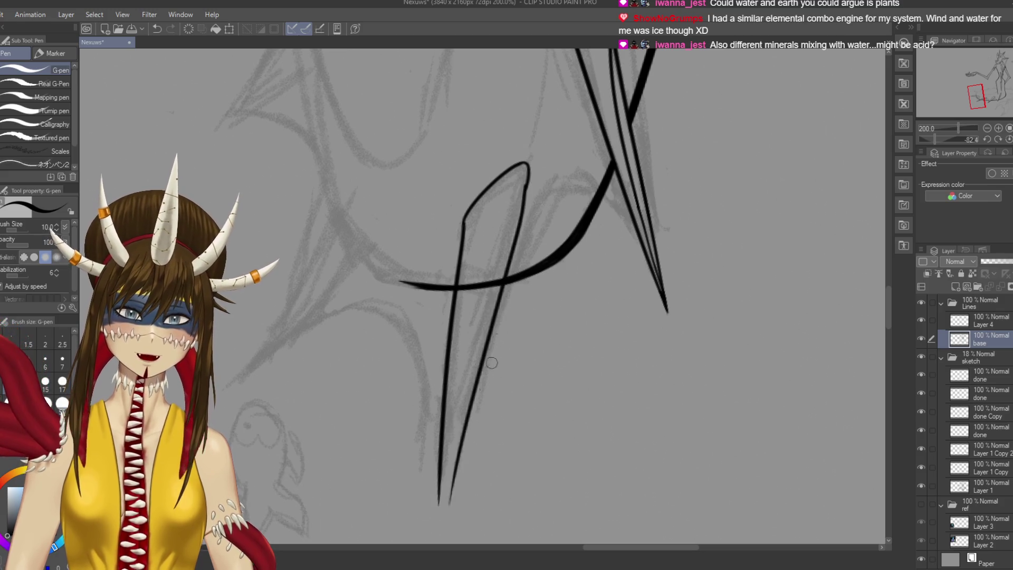
key(ctrl+z)
drag(527, 177, 444, 483)
key(ctrl+s)
Extend the spike's edge further down below the body curve
scroll(597, 375, down, 4)
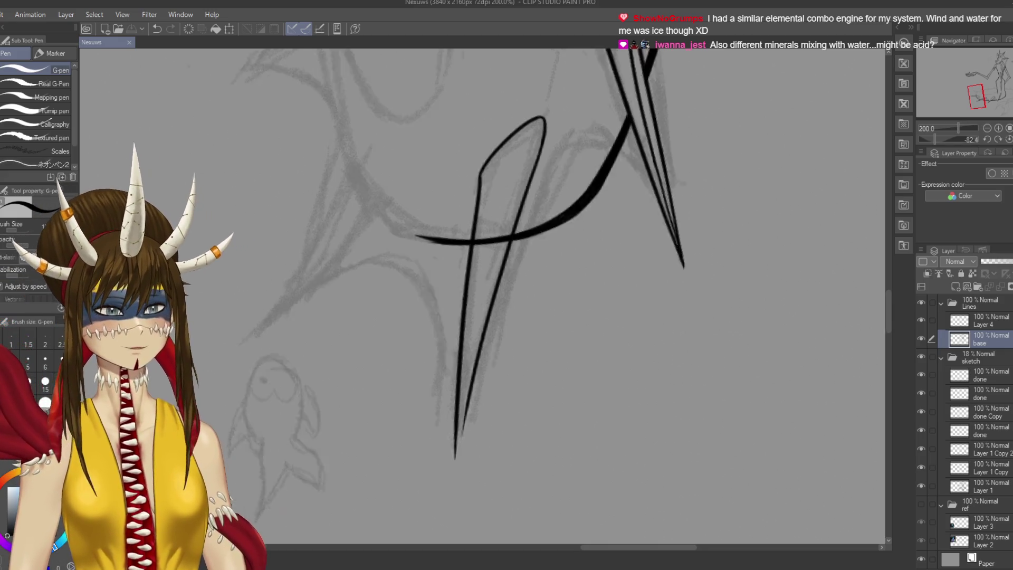
drag(504, 311, 475, 421)
key(ctrl+z)
drag(504, 317, 484, 430)
key(ctrl+z)
drag(507, 325, 489, 422)
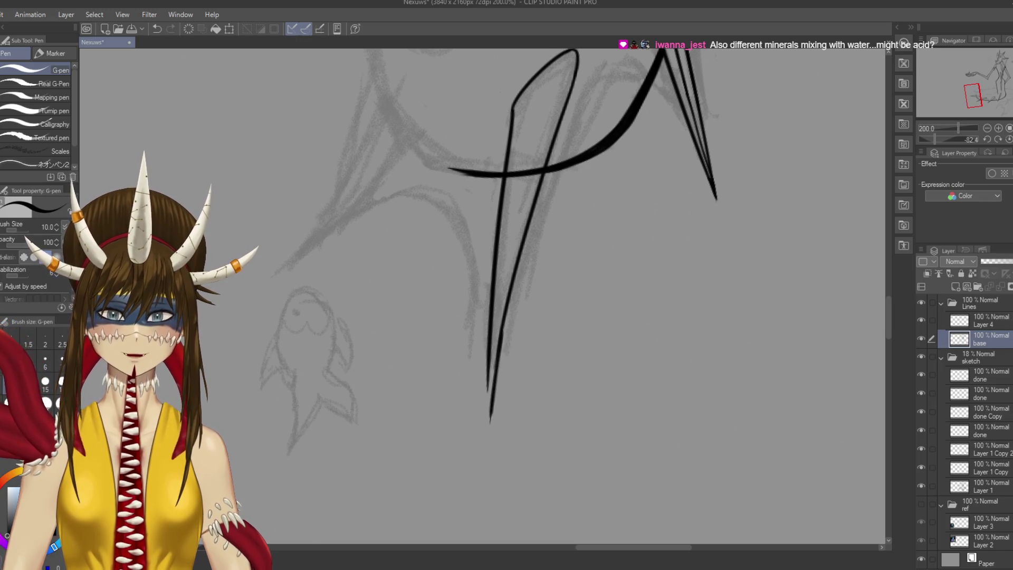
key(ctrl+z)
drag(506, 332, 484, 413)
key(ctrl+z)
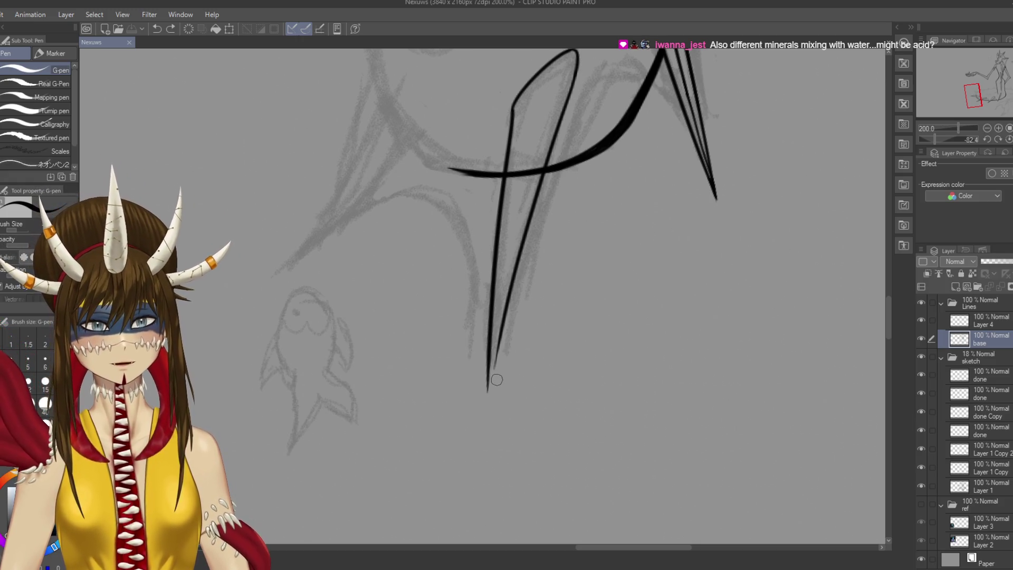
Draw the spike's lower tip as a fine point joining both edges
drag(499, 339, 484, 426)
key(ctrl+z)
drag(501, 338, 485, 443)
key(ctrl+z)
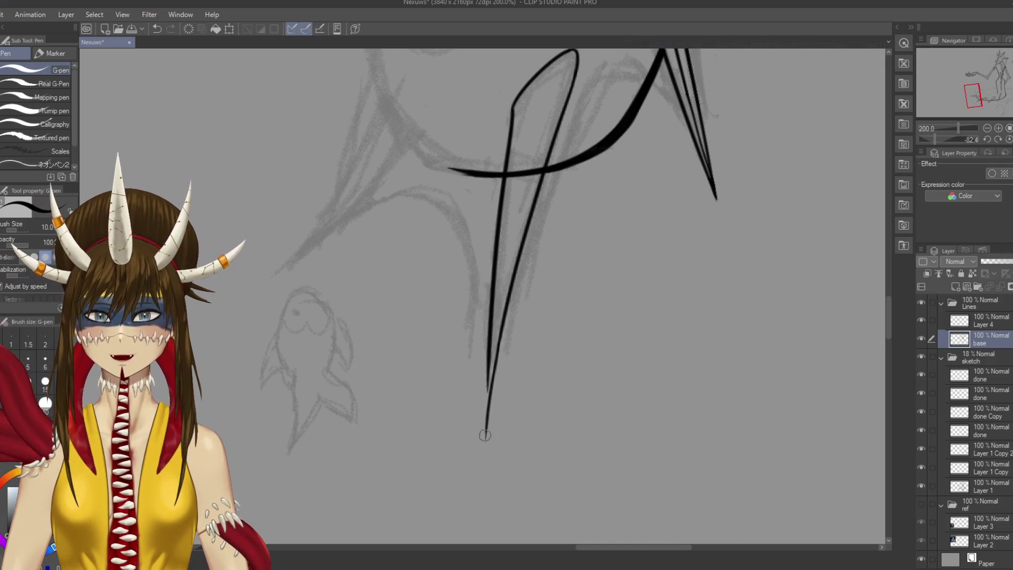
drag(487, 373, 485, 438)
key(ctrl+z)
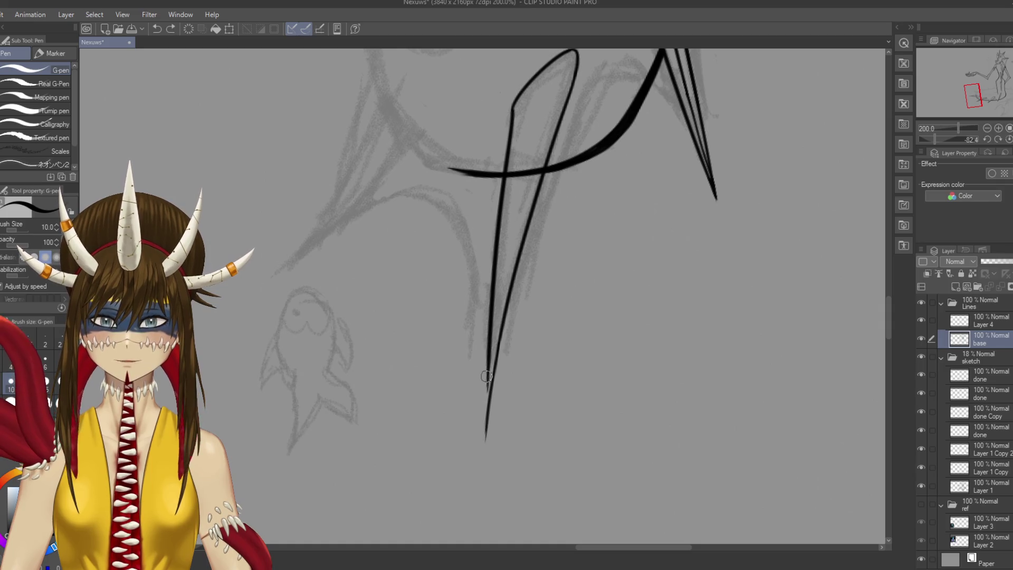
drag(488, 373, 484, 435)
key(ctrl+z)
drag(487, 375, 485, 425)
key(ctrl+z)
drag(487, 376, 485, 435)
key(ctrl+z)
key(ctrl+z)
drag(487, 375, 485, 437)
Scribble small explanatory squiggles on the empty canvas right of the spikes
key(ctrl+z)
drag(487, 375, 486, 439)
mouse_move(698, 292)
mouse_down()
mouse_move(748, 293)
mouse_move(792, 274)
mouse_up()
drag(732, 225, 732, 244)
drag(735, 259, 770, 241)
mouse_move(760, 188)
mouse_down()
mouse_move(787, 197)
mouse_move(771, 209)
mouse_up()
mouse_move(810, 199)
mouse_down()
mouse_move(823, 154)
mouse_move(834, 193)
mouse_up()
drag(812, 186, 827, 180)
key(ctrl+z)
key(ctrl+z)
key(ctrl+z)
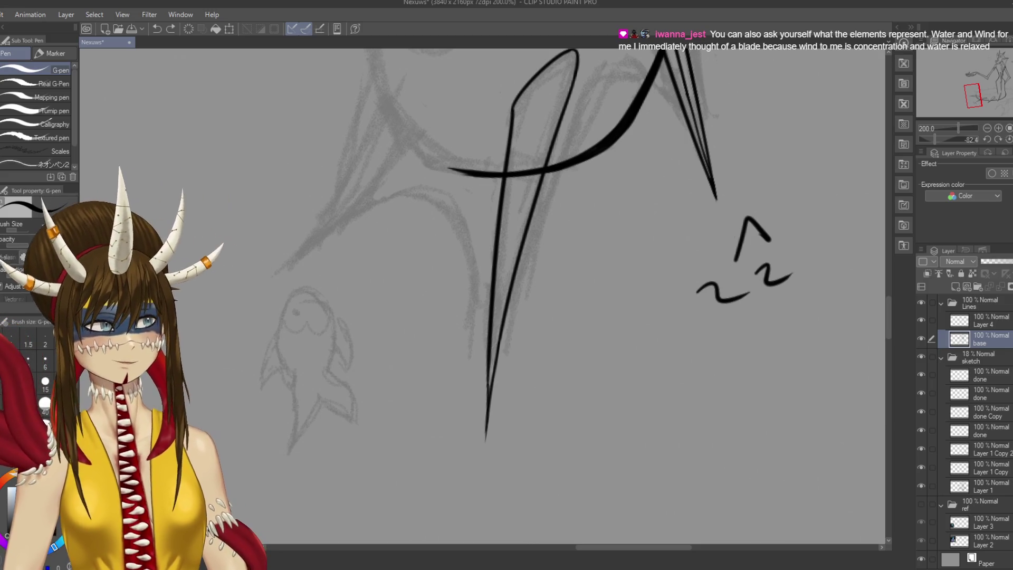
drag(734, 355, 610, 320)
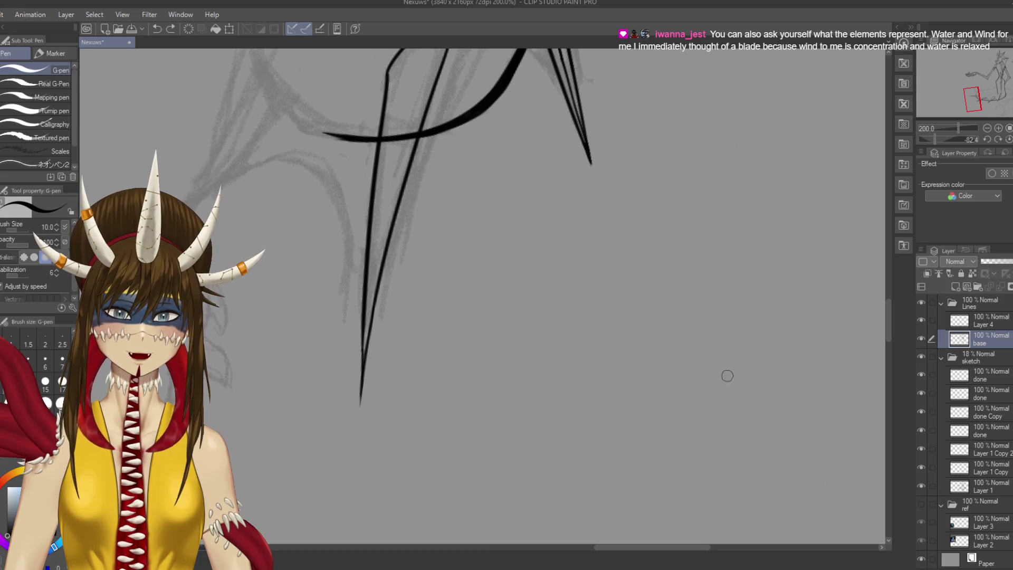
mouse_move(673, 381)
mouse_down()
mouse_move(702, 389)
mouse_move(675, 382)
mouse_move(645, 436)
mouse_move(667, 422)
mouse_up()
drag(605, 349, 641, 363)
mouse_move(584, 309)
mouse_down()
mouse_move(590, 302)
mouse_move(586, 332)
mouse_up()
mouse_move(614, 236)
mouse_down()
mouse_move(606, 253)
mouse_move(634, 251)
mouse_up()
drag(628, 242, 636, 259)
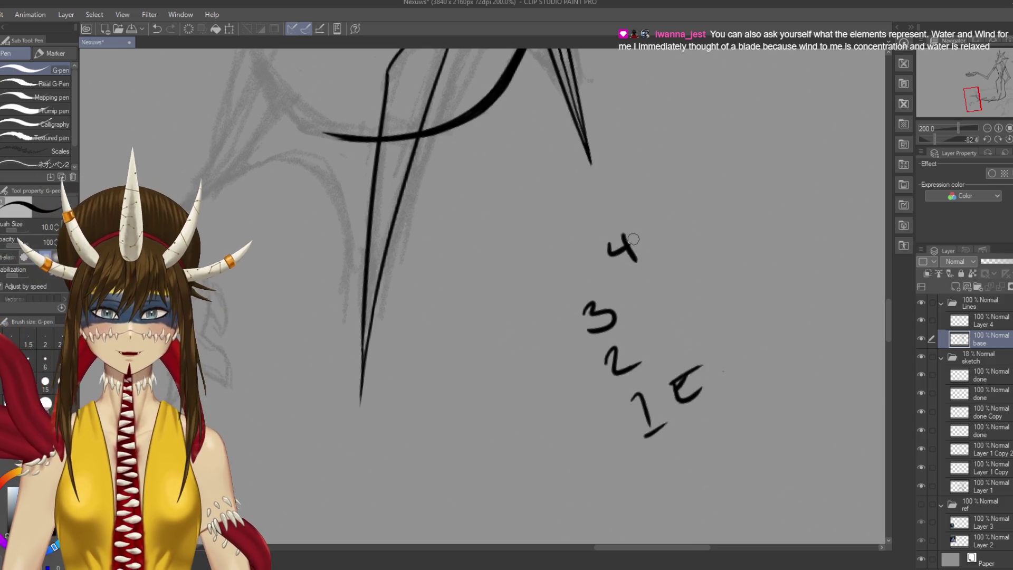
key(e)
mouse_move(622, 244)
mouse_down()
mouse_move(676, 208)
mouse_move(706, 317)
mouse_move(691, 405)
mouse_up()
key(p)
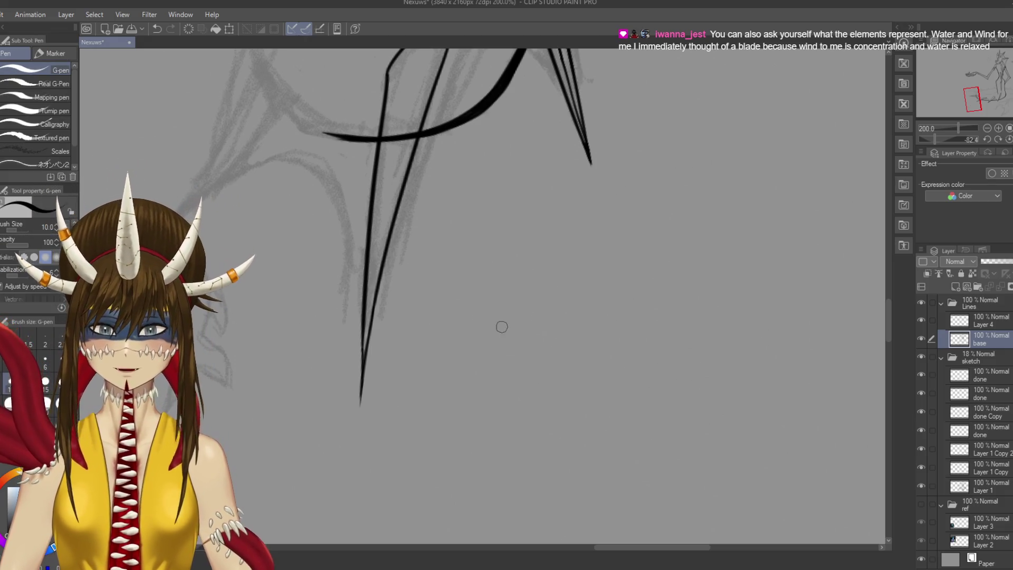
key(ctrl+s)
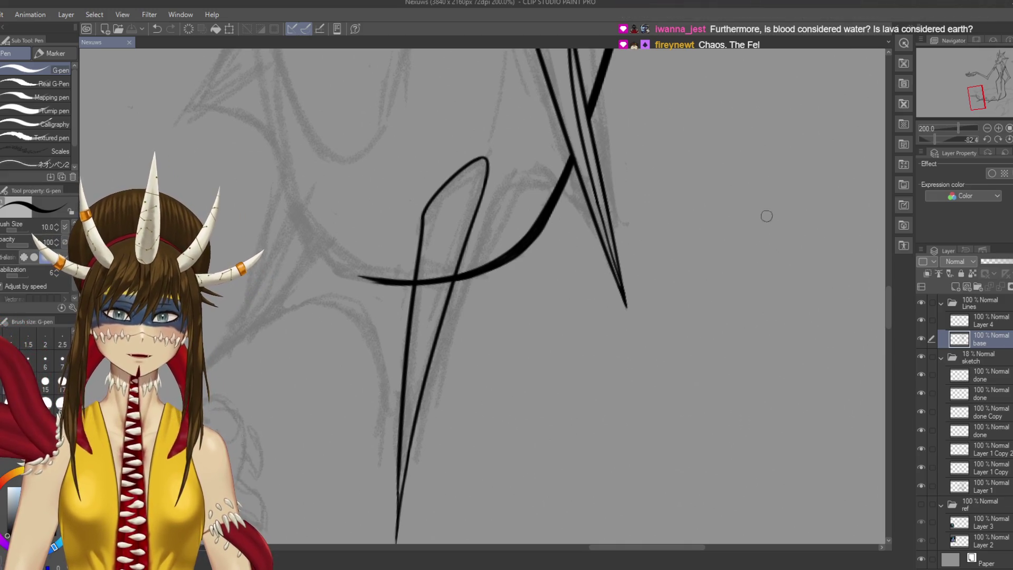
drag(704, 301, 752, 292)
mouse_move(768, 270)
mouse_down()
mouse_move(757, 252)
mouse_move(798, 266)
mouse_up()
mouse_move(742, 213)
mouse_down()
mouse_move(742, 246)
mouse_move(770, 285)
mouse_up()
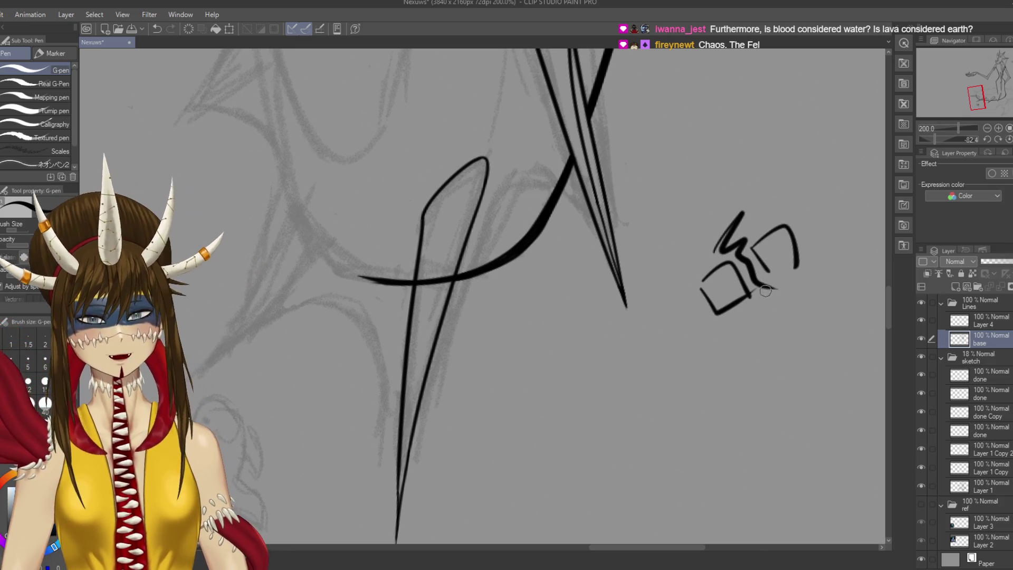
mouse_move(775, 183)
mouse_down()
mouse_move(756, 117)
mouse_move(783, 143)
mouse_up()
drag(750, 109, 743, 169)
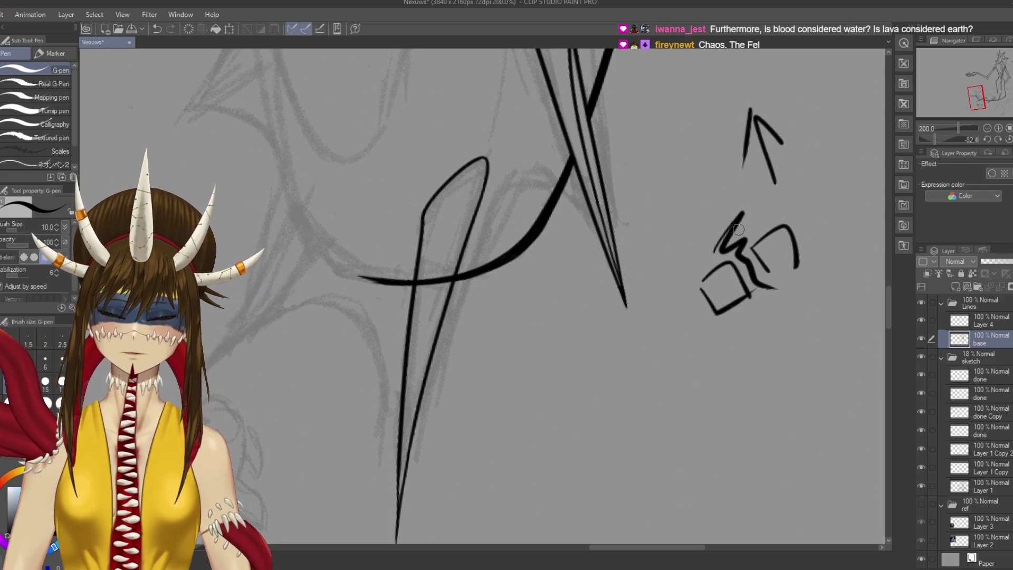
key(ctrl+z)
key(ctrl+z)
key(ctrl+z)
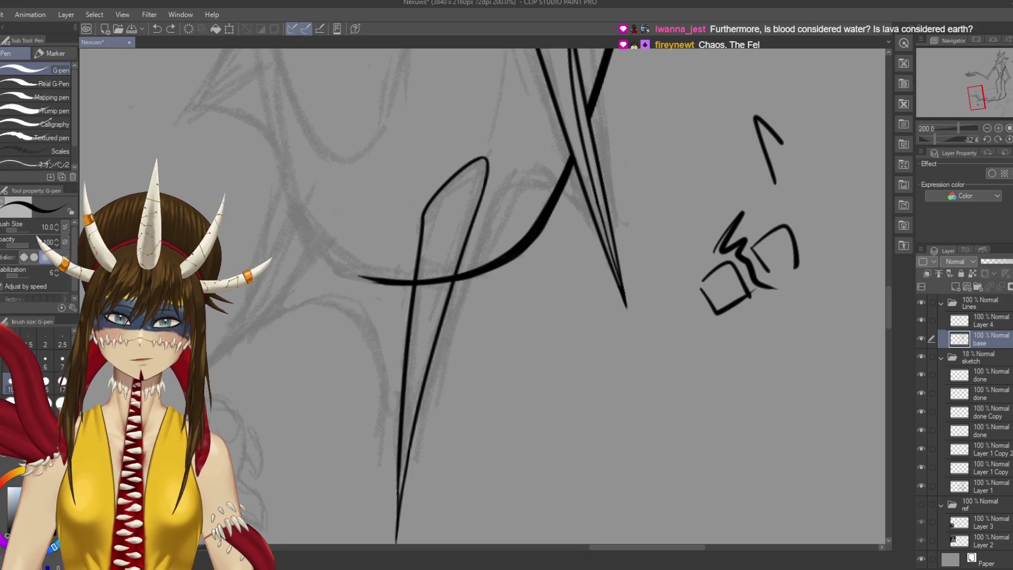
key(ctrl+z)
key(ctrl+s)
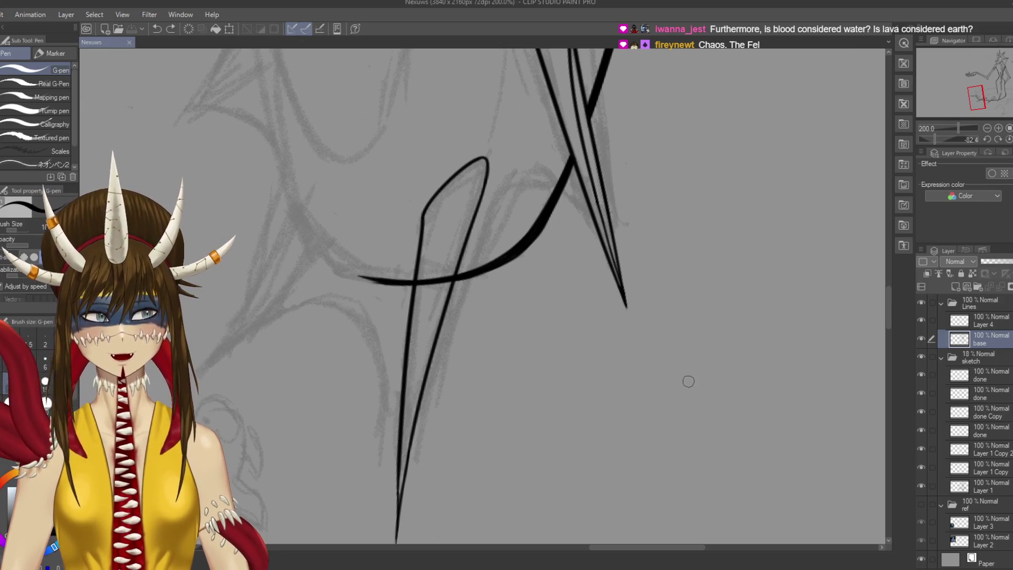
mouse_move(679, 348)
mouse_down()
mouse_move(737, 351)
mouse_move(696, 379)
mouse_up()
drag(704, 376, 749, 344)
mouse_move(758, 287)
mouse_down()
mouse_move(778, 310)
mouse_move(807, 285)
mouse_up()
drag(780, 307, 815, 283)
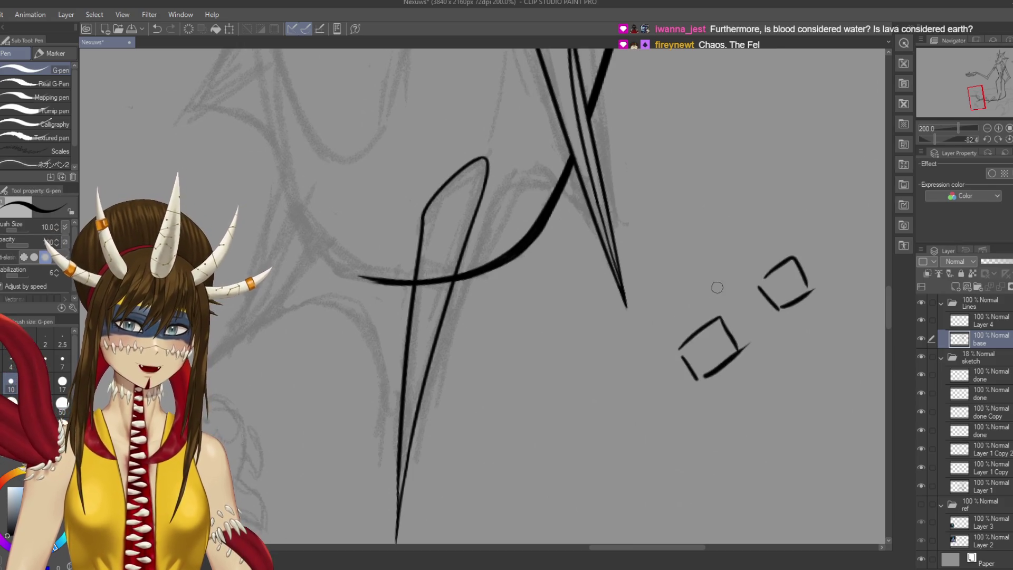
drag(715, 292, 701, 249)
drag(745, 261, 690, 242)
drag(835, 296, 871, 316)
drag(803, 334, 838, 312)
drag(815, 316, 833, 343)
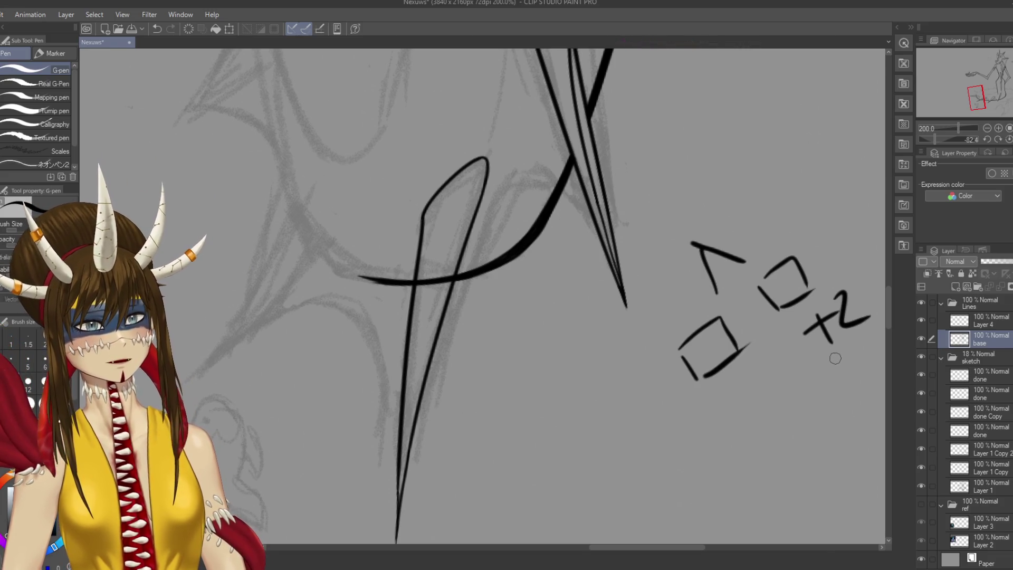
key(ctrl+z)
key(ctrl+z)
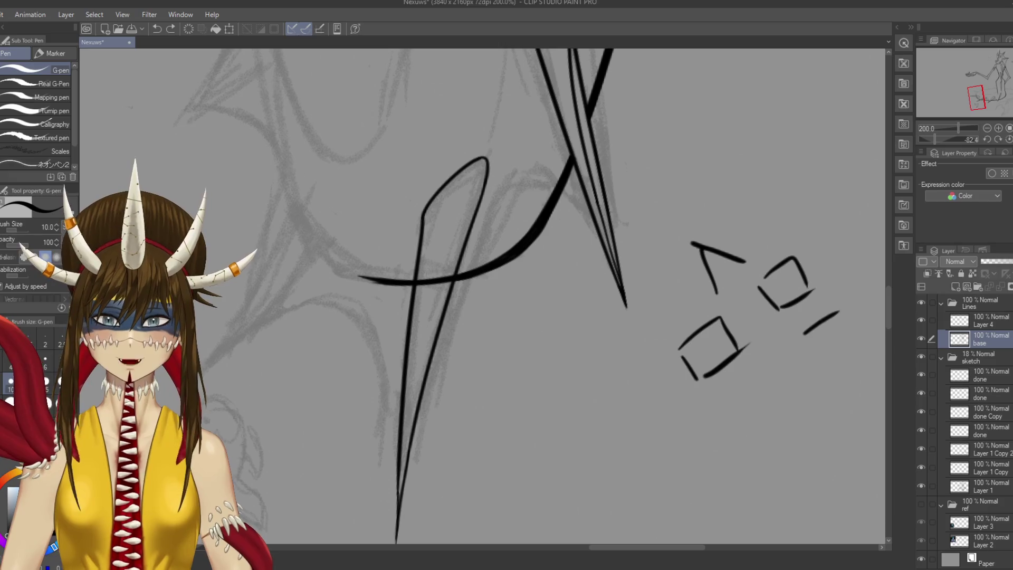
key(ctrl+z)
key(ctrl+z)
key(ctrl+z)
key(ctrl+z)
Connect the spike's inner edge to its rounded top curve and save
drag(499, 248, 559, 204)
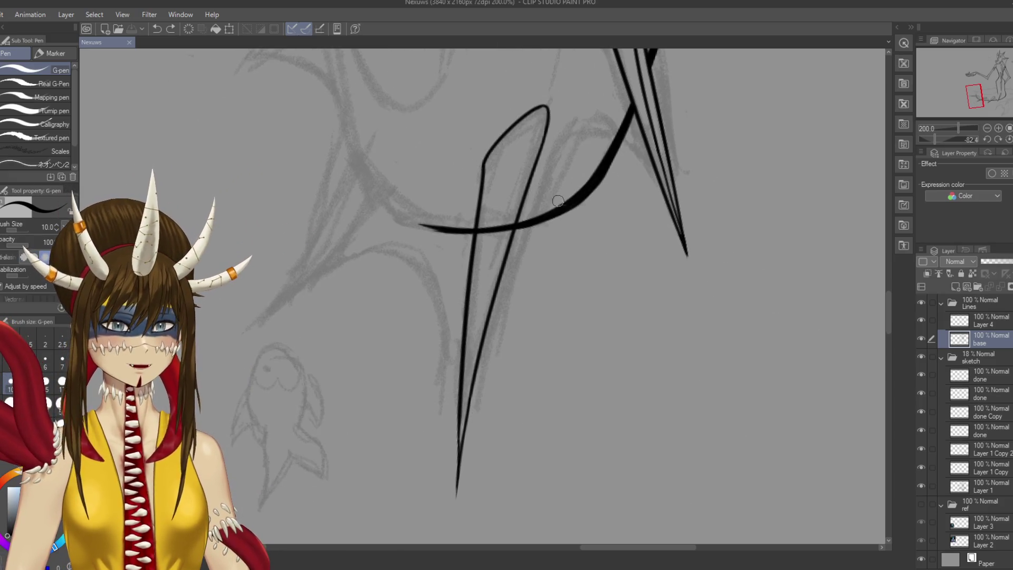
scroll(561, 203, up, 2)
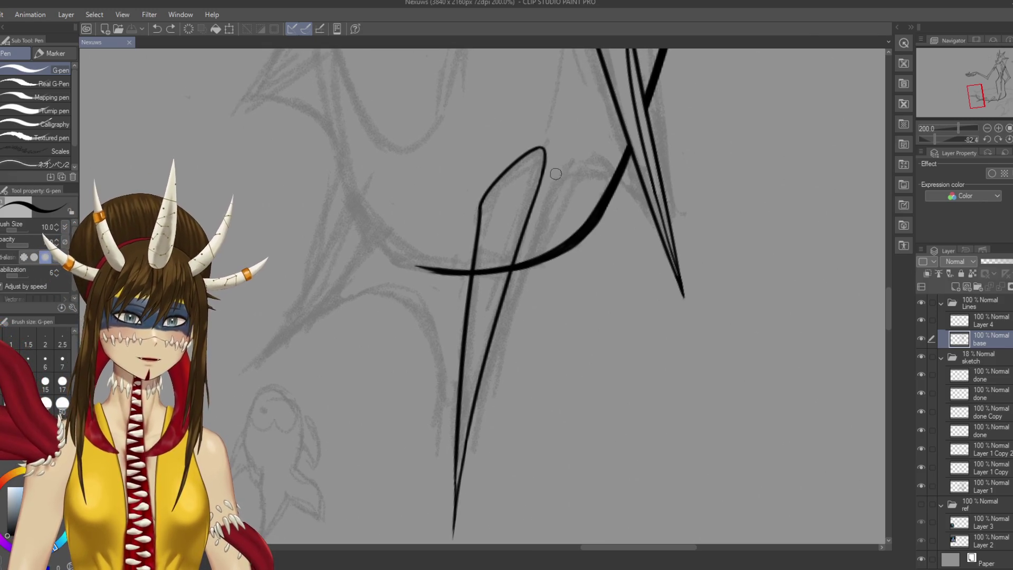
drag(481, 203, 501, 170)
drag(481, 206, 511, 163)
key(ctrl+z)
mouse_move(480, 208)
mouse_down()
mouse_move(522, 152)
mouse_move(546, 156)
mouse_up()
key(ctrl+s)
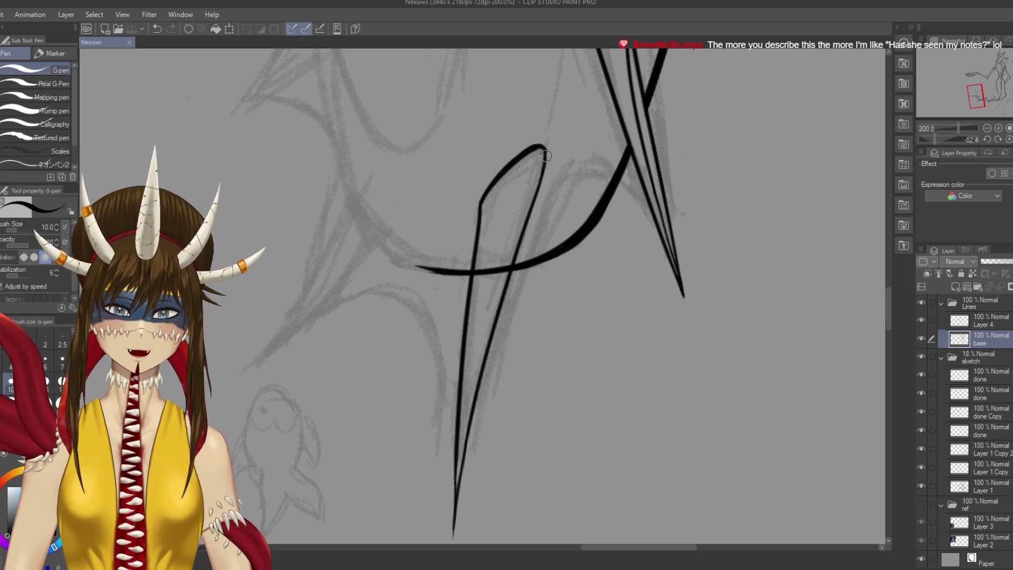
Ink the right side of the spike's peak, retrying until clean, and save
drag(545, 148, 538, 188)
key(ctrl+z)
key(ctrl+z)
drag(546, 147, 530, 207)
key(ctrl+z)
drag(547, 154, 533, 202)
key(ctrl+z)
drag(547, 152, 536, 192)
key(ctrl+z)
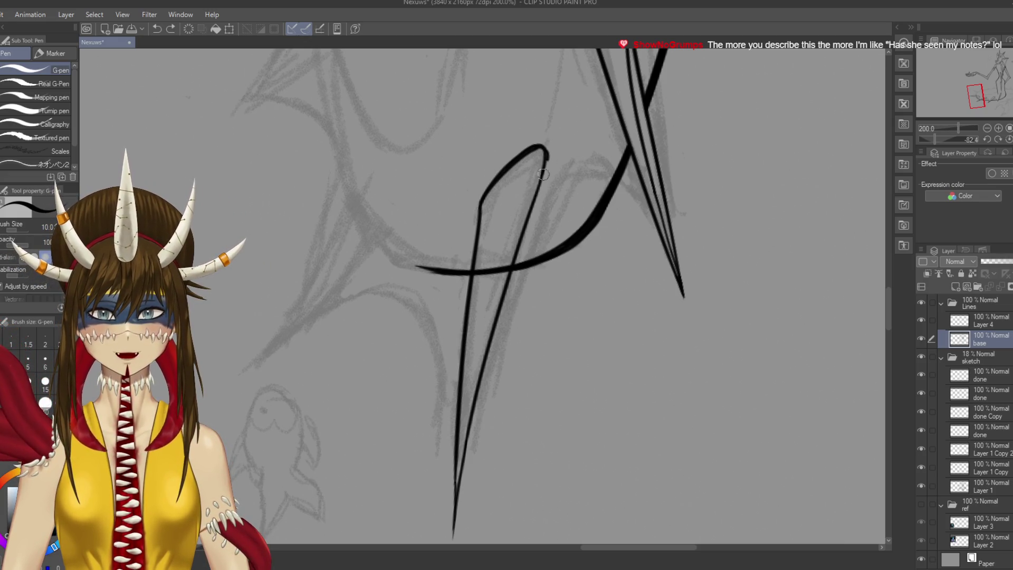
drag(548, 153, 532, 200)
key(ctrl+z)
mouse_move(546, 152)
mouse_down()
mouse_move(531, 198)
mouse_move(565, 117)
mouse_move(528, 235)
mouse_up()
key(ctrl+s)
Draw the right edge down past the crossing, merge it into the sharp tip, and save
key(ctrl+z)
key(ctrl+z)
drag(564, 117, 493, 349)
key(ctrl+z)
drag(524, 238, 491, 383)
key(ctrl+z)
drag(520, 267, 481, 431)
key(ctrl+z)
drag(504, 320, 472, 477)
drag(481, 443, 472, 502)
key(ctrl+s)
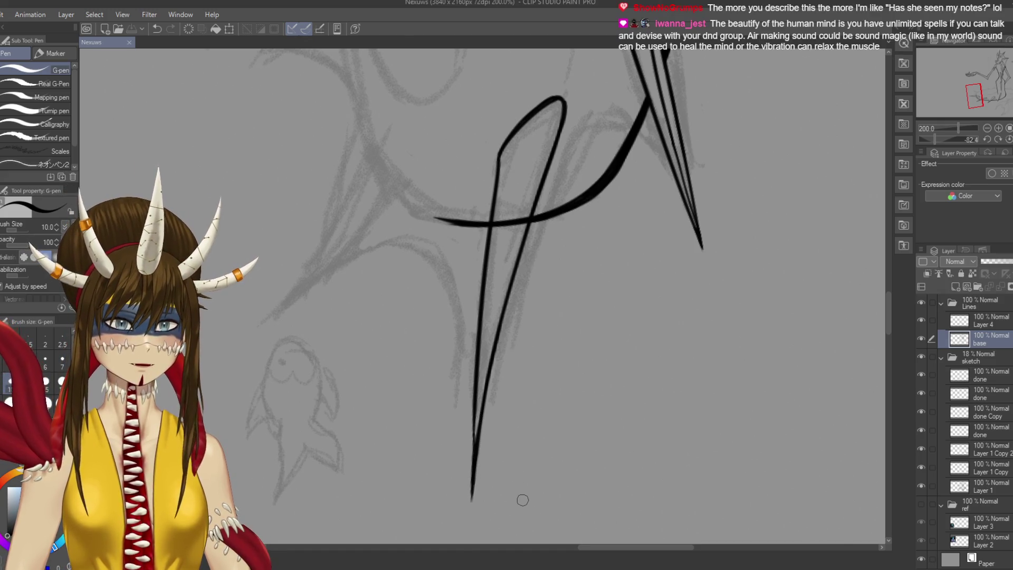
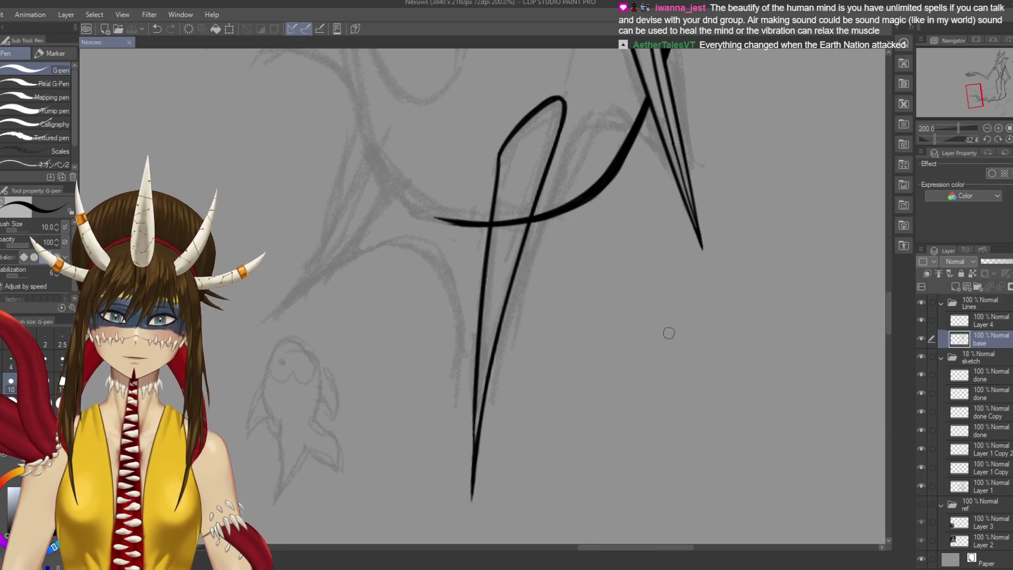
Clear the stray arch and short test strokes beside the spike, then save
drag(669, 334, 744, 352)
drag(709, 381, 760, 347)
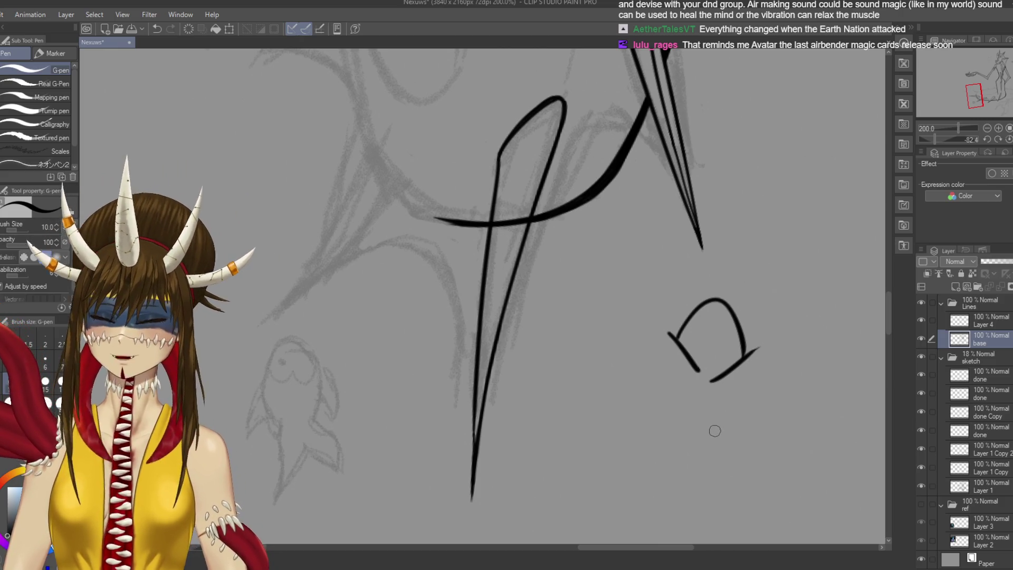
key(ctrl+z)
key(ctrl+z)
key(ctrl+s)
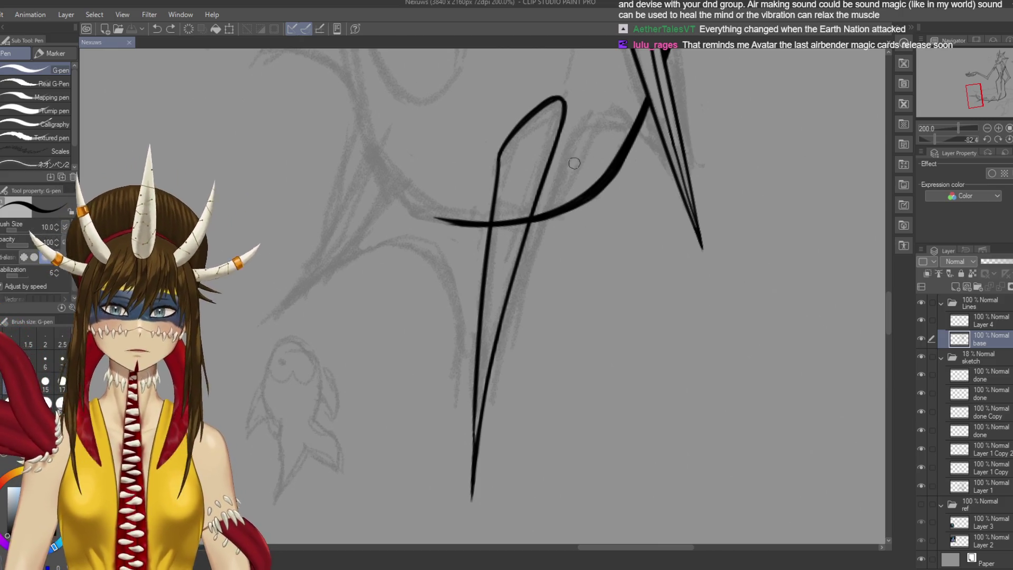
drag(563, 124, 547, 161)
key(ctrl+z)
drag(561, 123, 533, 196)
key(ctrl+z)
key(ctrl+s)
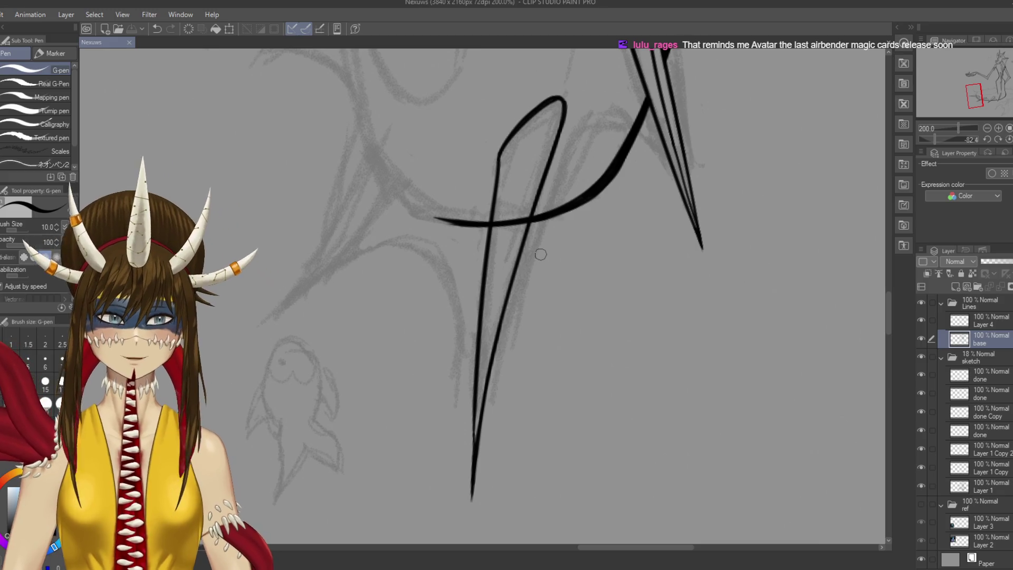
Redraw the spike's right line running down from the loop top
drag(559, 80, 570, 68)
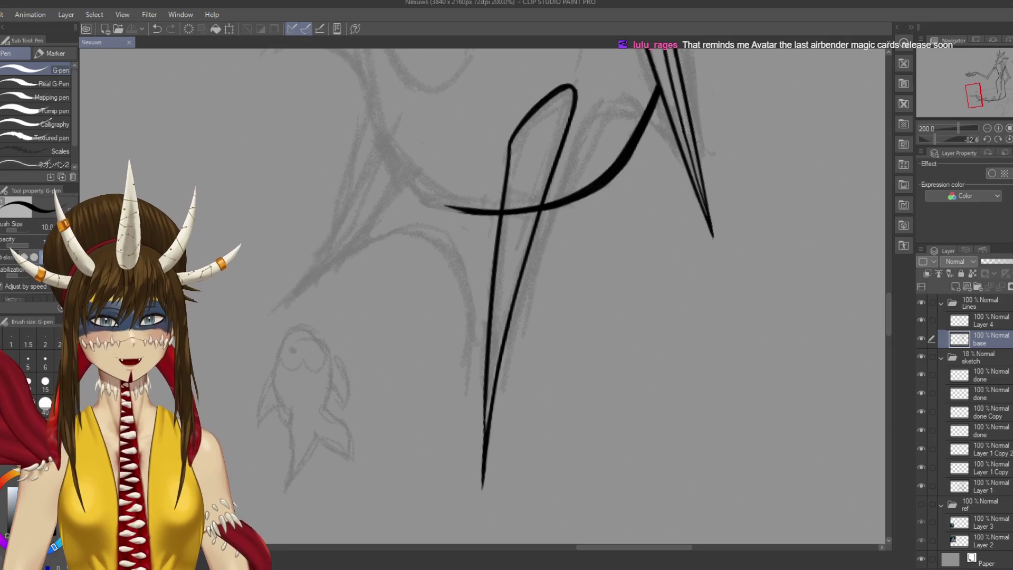
drag(574, 87, 568, 163)
key(ctrl+z)
drag(576, 95, 546, 195)
drag(566, 136, 531, 258)
key(ctrl+z)
drag(556, 175, 513, 311)
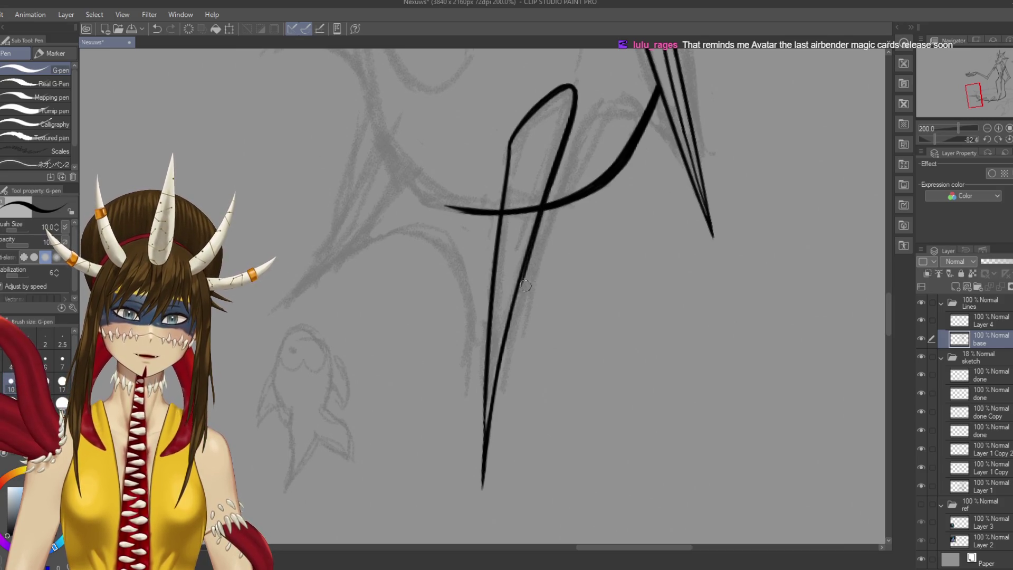
Retry the lower right line down toward the spike's tip
drag(527, 267, 496, 369)
key(ctrl+z)
drag(528, 271, 499, 372)
key(ctrl+z)
drag(529, 264, 491, 401)
key(ctrl+z)
drag(530, 263, 492, 401)
key(ctrl+z)
mouse_move(527, 270)
mouse_down()
mouse_move(504, 345)
mouse_move(481, 498)
mouse_up()
key(ctrl+z)
Finish the line's bottom in a sharp point and save
key(ctrl+z)
drag(489, 423, 482, 497)
key(ctrl+z)
drag(489, 435, 482, 489)
key(ctrl+z)
drag(489, 432, 481, 491)
key(ctrl+s)
drag(475, 264, 499, 299)
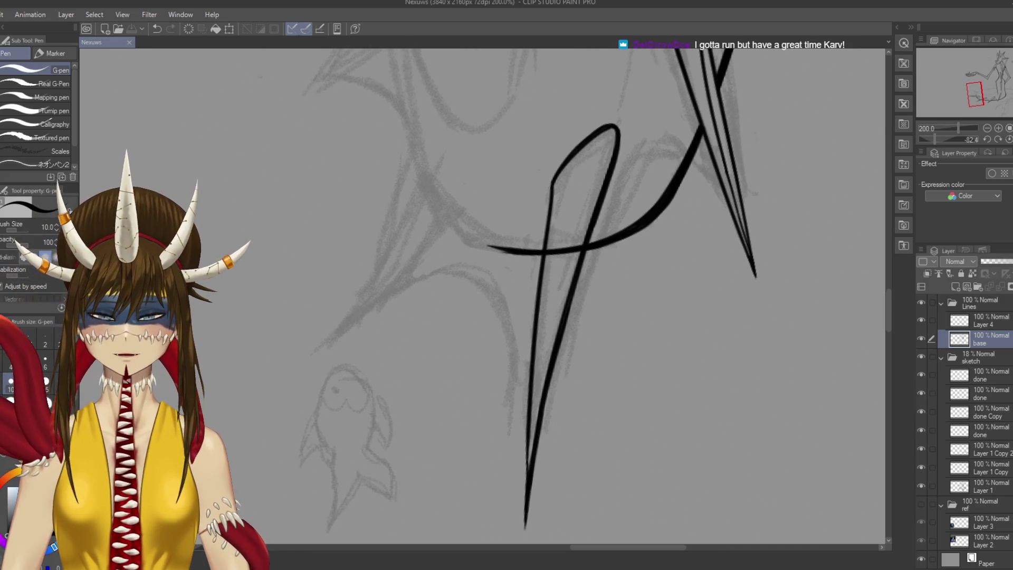
With a size-17 Hard eraser, erase the horizontal stroke's overhang at the spike crossing and save
key(e)
key(bracketleft)
key(bracketleft)
key(bracketleft)
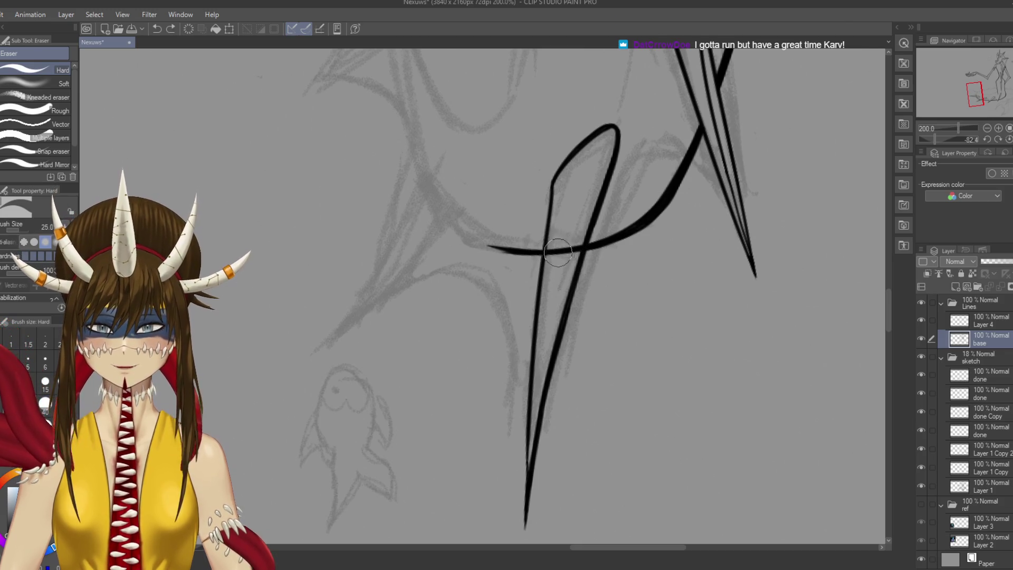
drag(551, 251, 572, 244)
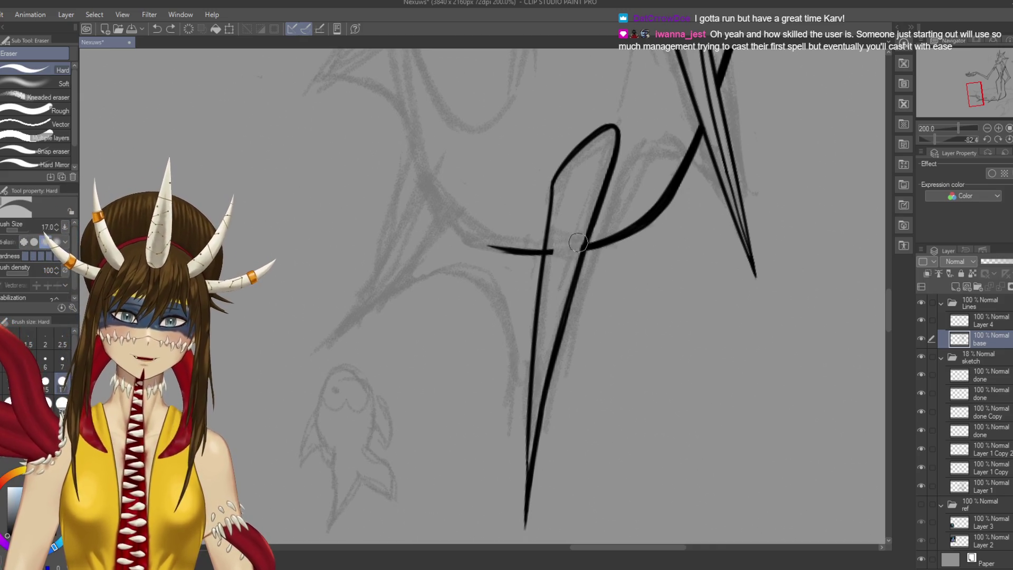
key(ctrl+s)
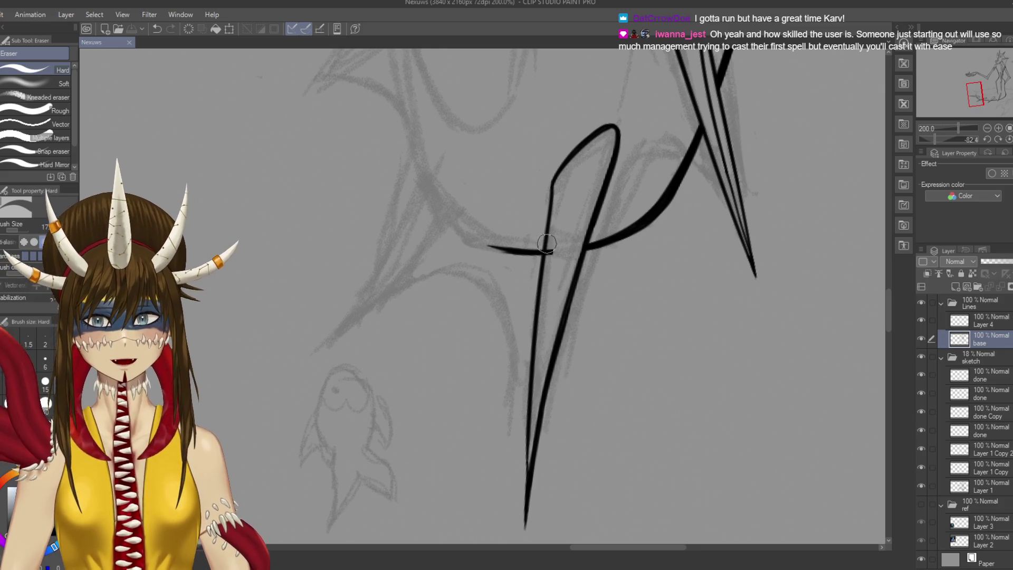
drag(548, 248, 551, 259)
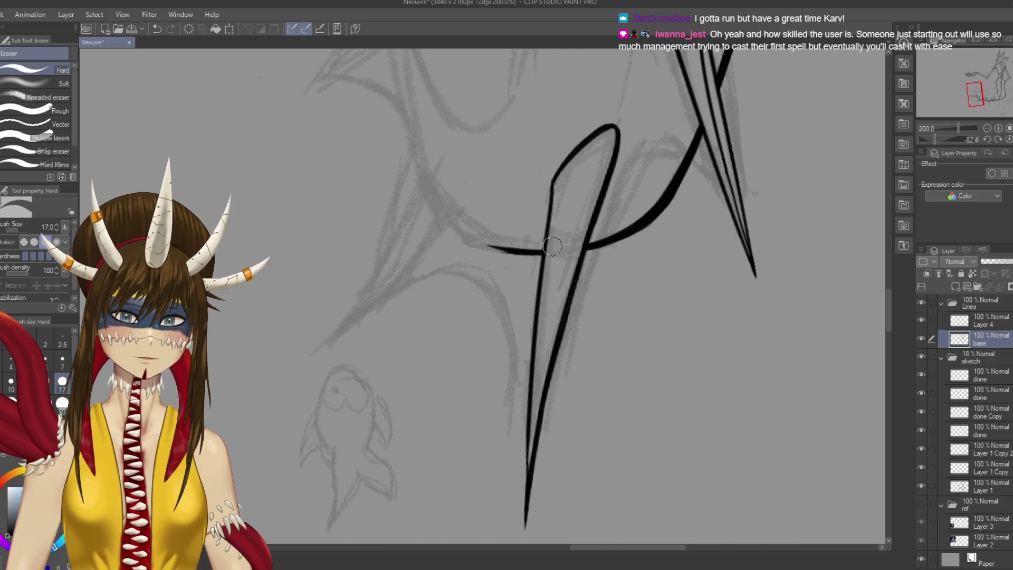
key(ctrl+s)
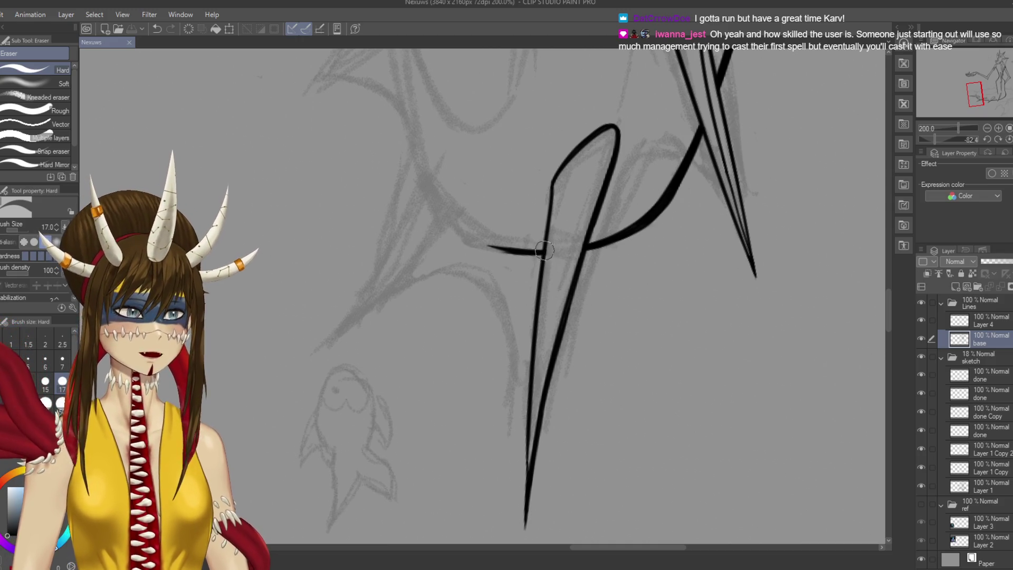
mouse_move(549, 248)
mouse_down()
mouse_move(549, 271)
mouse_move(525, 236)
mouse_up()
key(ctrl+z)
key(ctrl+s)
drag(643, 364, 592, 357)
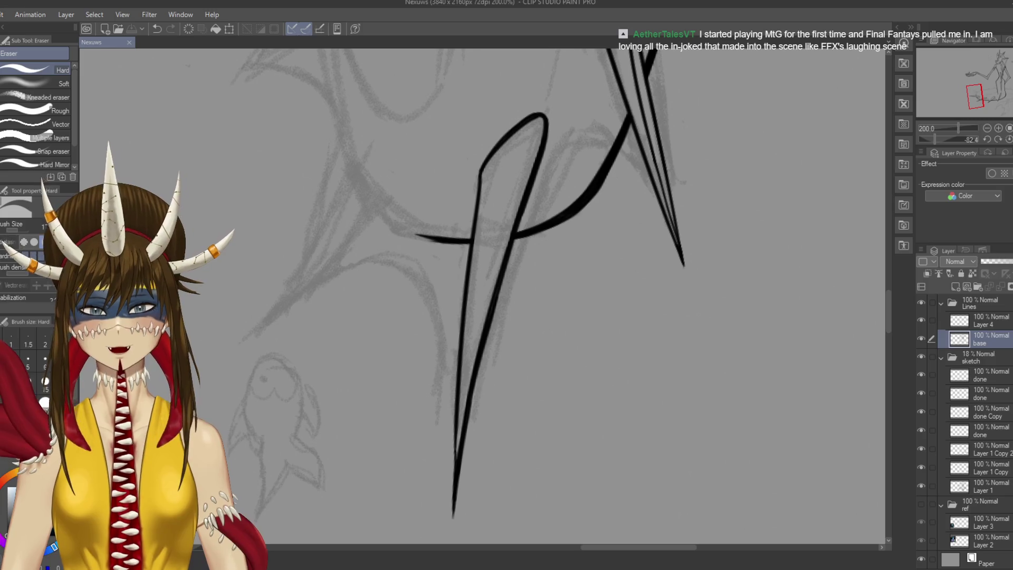
On Layer 4 with the G-pen, try a thin curve across the spike top
click(987, 320)
drag(638, 256, 655, 199)
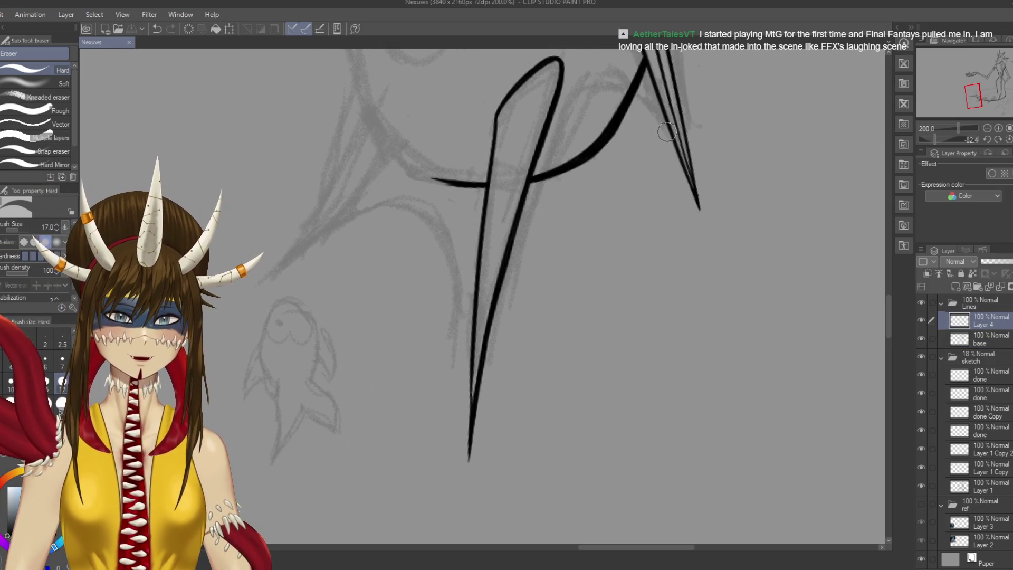
key(p)
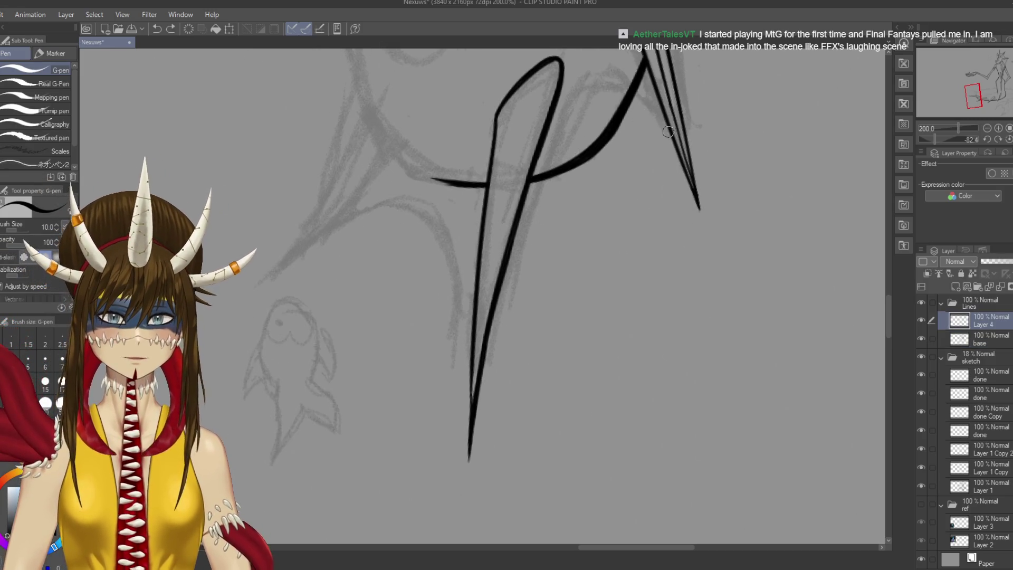
drag(657, 102, 579, 92)
key(ctrl+z)
mouse_move(662, 123)
mouse_down()
mouse_move(599, 85)
mouse_move(562, 103)
mouse_up()
key(ctrl+z)
Rotate the canvas and ink a curved stroke down from the spike
mouse_move(664, 124)
mouse_down()
mouse_move(607, 84)
mouse_move(528, 68)
mouse_up()
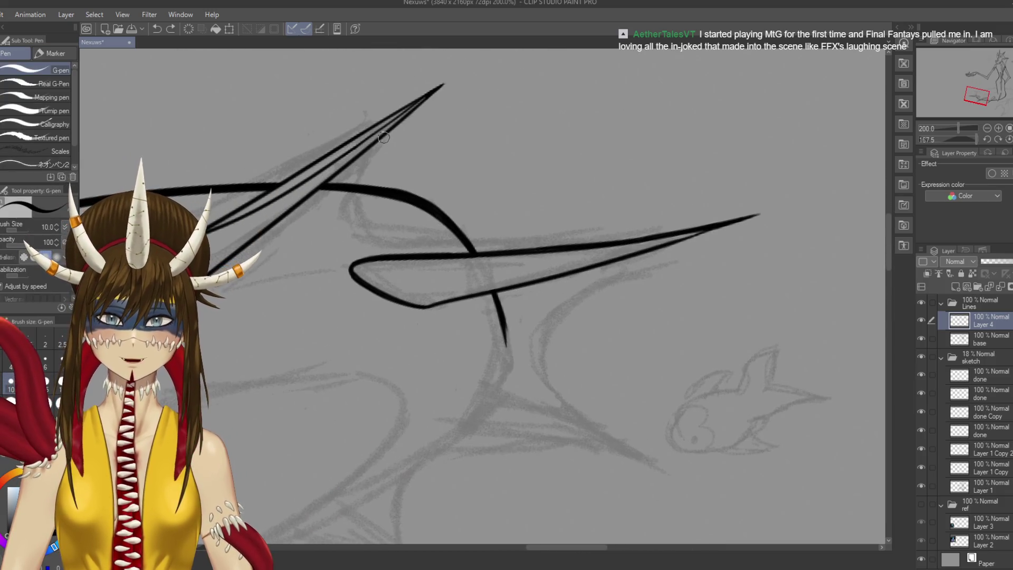
drag(384, 137, 343, 209)
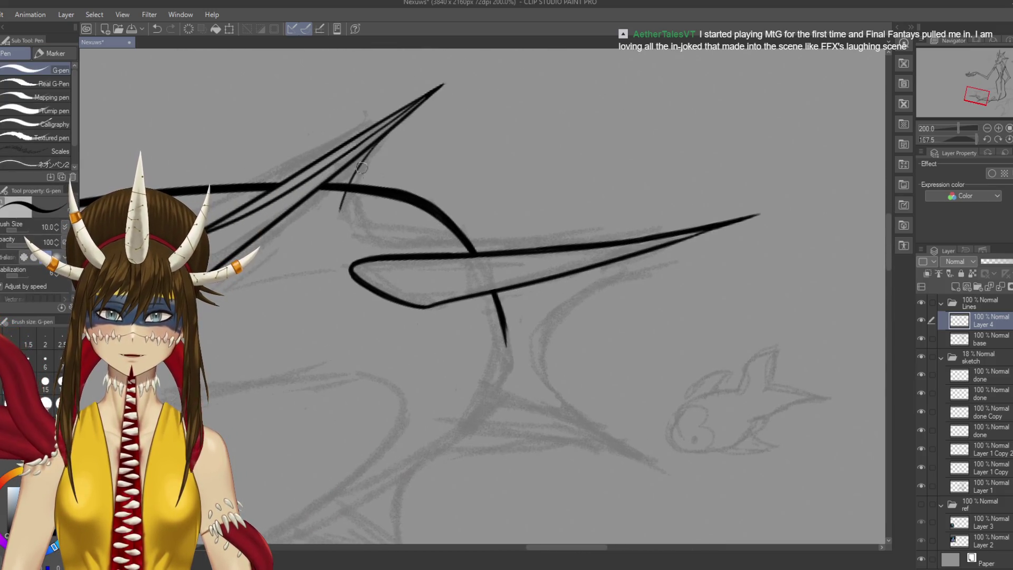
key(ctrl+z)
mouse_move(391, 129)
mouse_down()
mouse_move(353, 177)
mouse_move(378, 246)
mouse_up()
mouse_move(419, 135)
mouse_down()
mouse_move(564, 146)
mouse_move(451, 296)
mouse_up()
key(ctrl+z)
Ink the long curved spike outline down-left from its top
mouse_move(585, 137)
mouse_down()
mouse_move(491, 230)
mouse_move(385, 427)
mouse_up()
key(ctrl+z)
drag(584, 141, 498, 216)
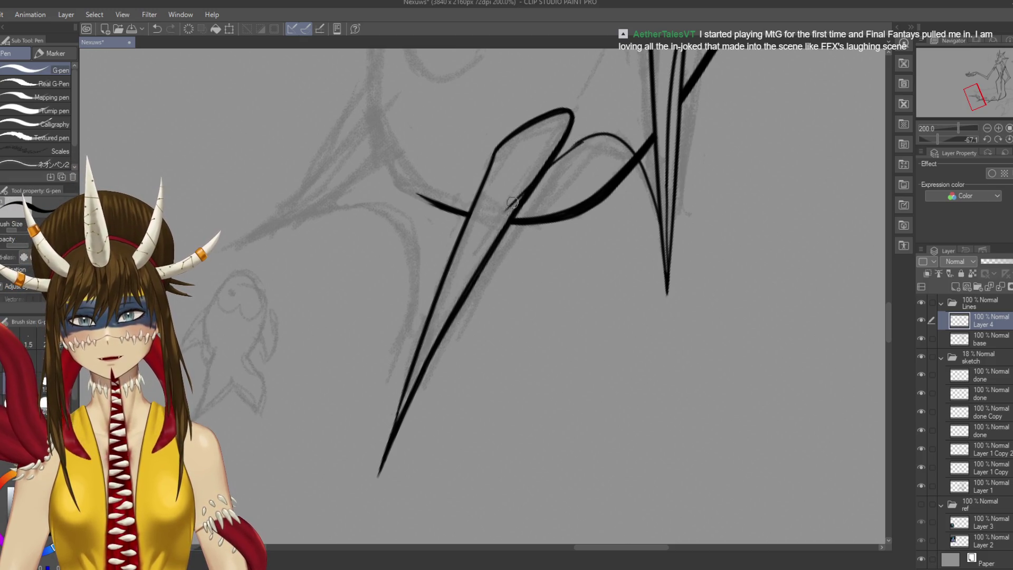
key(ctrl+z)
mouse_move(583, 138)
mouse_down()
mouse_move(522, 185)
mouse_move(379, 462)
mouse_up()
key(ctrl+z)
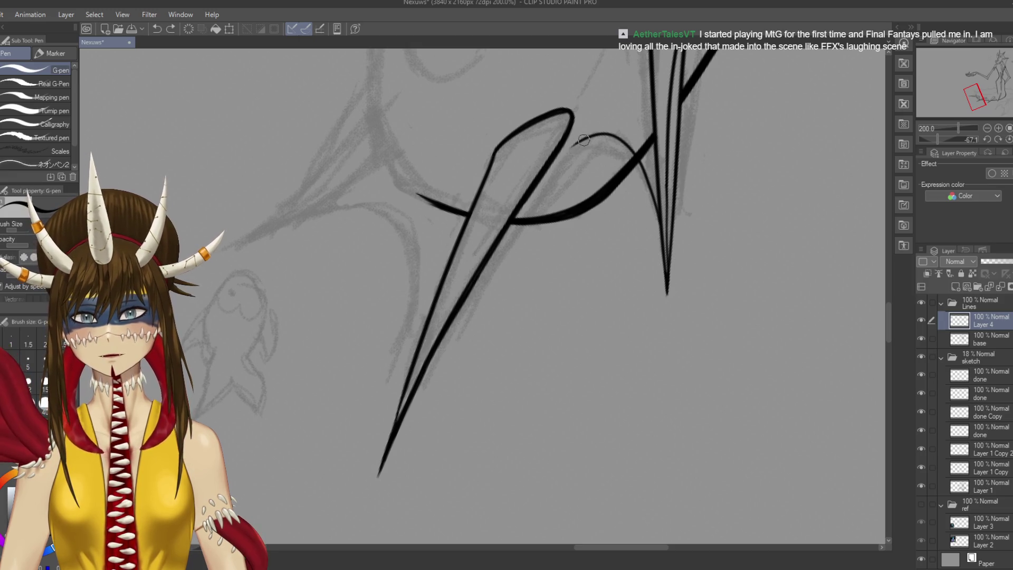
mouse_move(580, 142)
mouse_down()
mouse_move(449, 296)
mouse_move(401, 420)
mouse_up()
Turn the canvas roughly half around and try short strokes along the stem
key(r)
mouse_move(481, 270)
mouse_down()
mouse_move(506, 248)
mouse_move(528, 296)
mouse_move(490, 338)
mouse_move(528, 274)
mouse_move(519, 215)
mouse_up()
drag(523, 173, 507, 222)
key(ctrl+z)
drag(523, 172, 504, 244)
key(ctrl+z)
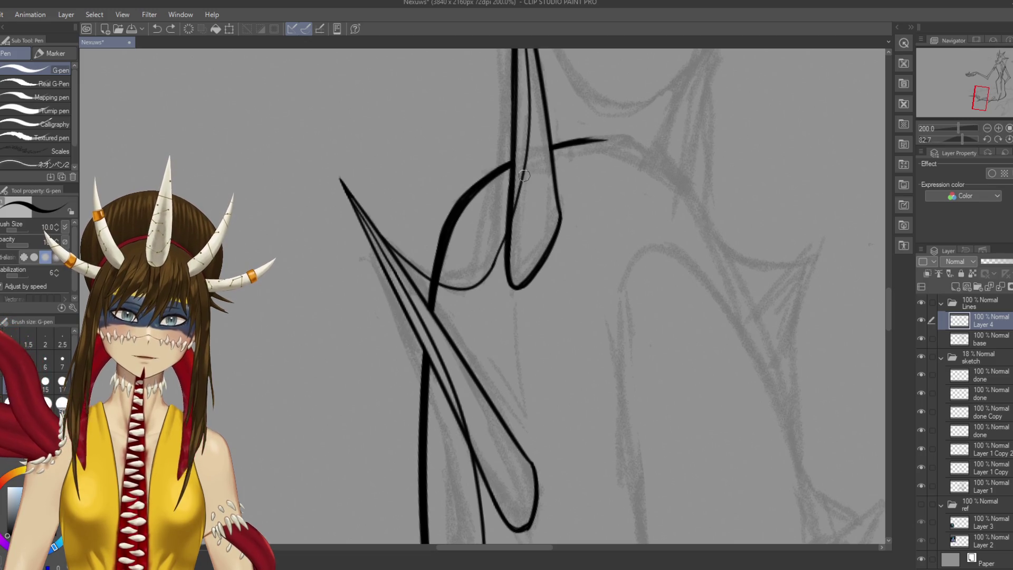
drag(520, 183, 488, 269)
key(ctrl+z)
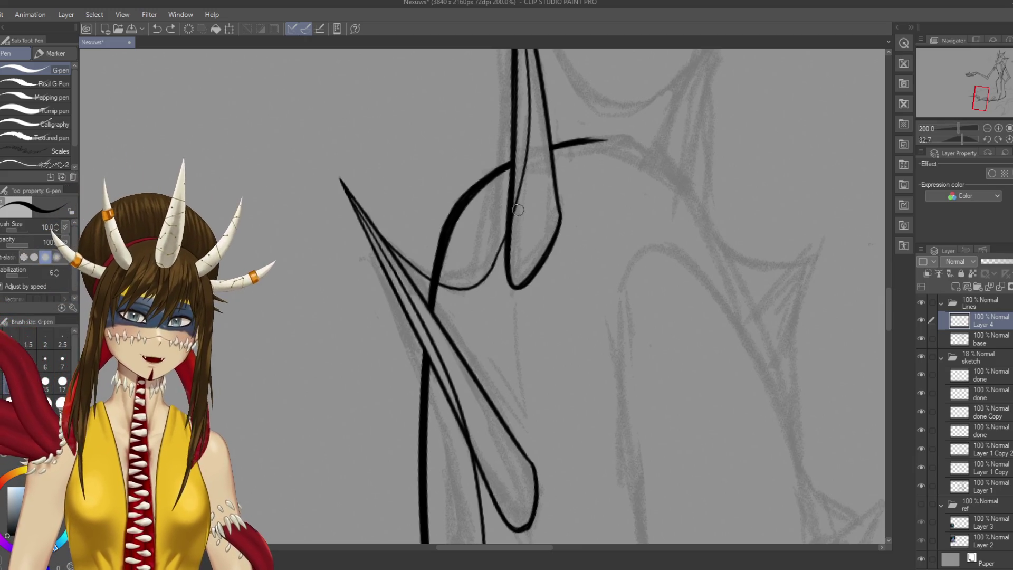
drag(515, 209, 488, 275)
key(ctrl+z)
mouse_move(514, 205)
mouse_down()
mouse_move(481, 283)
mouse_move(518, 230)
mouse_up()
key(ctrl+z)
key(ctrl+z)
key(ctrl+z)
Retrace the stem from its top down, retouch the narrow spike, and save
drag(489, 275, 524, 170)
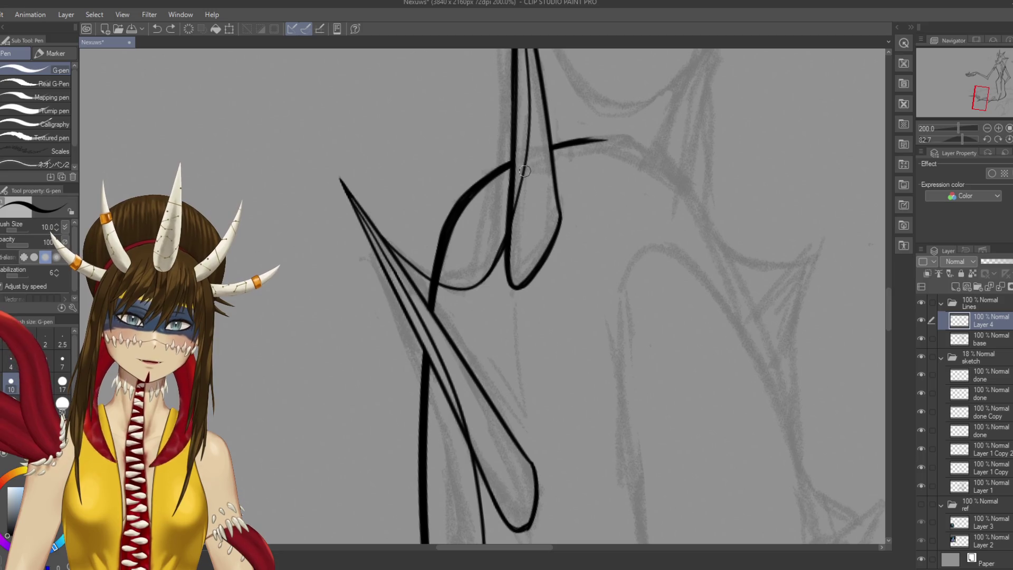
drag(501, 253, 522, 182)
key(ctrl+z)
drag(502, 251, 518, 199)
drag(525, 164, 507, 227)
key(ctrl+z)
drag(523, 178, 507, 234)
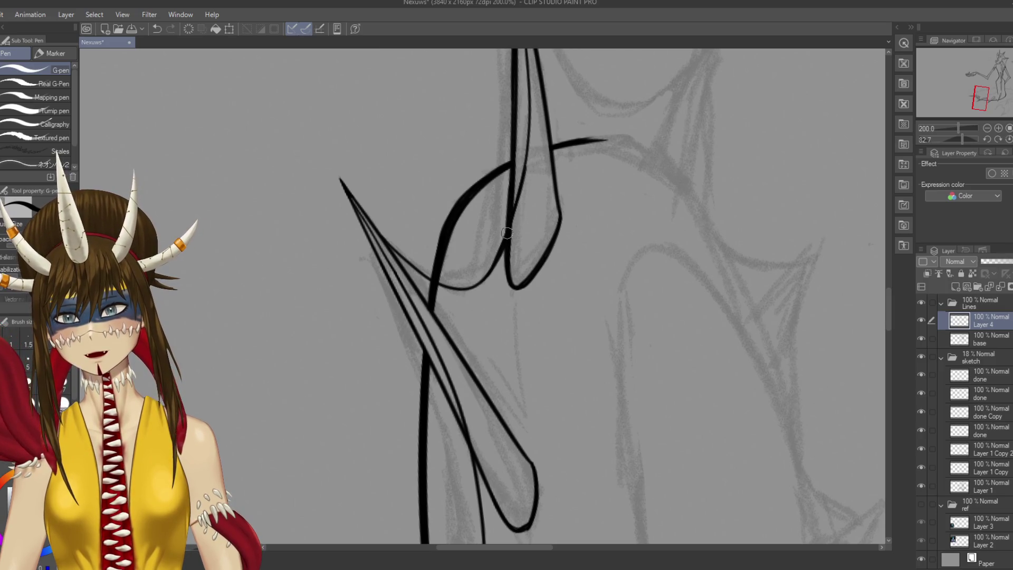
drag(527, 152, 507, 221)
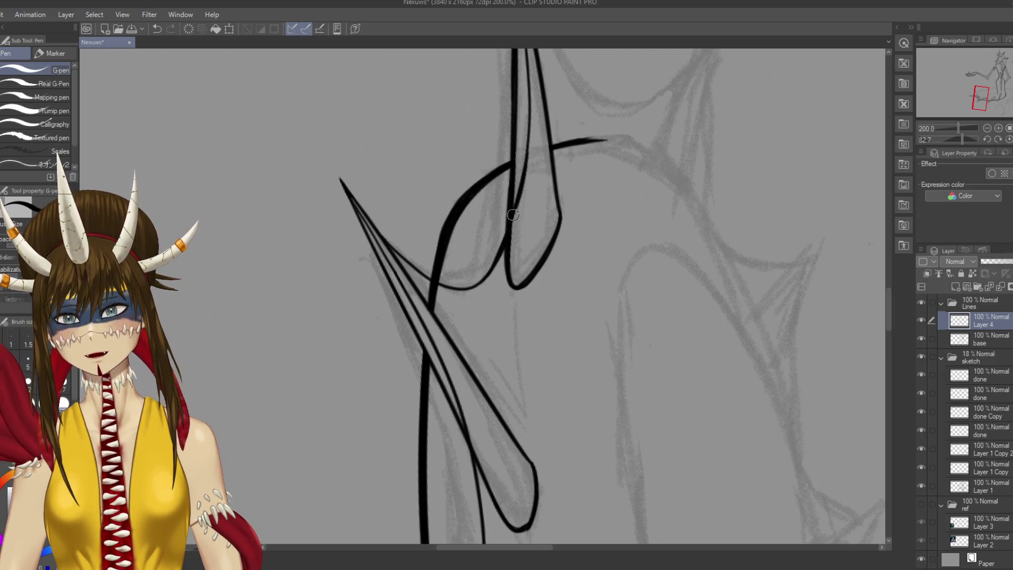
key(ctrl+s)
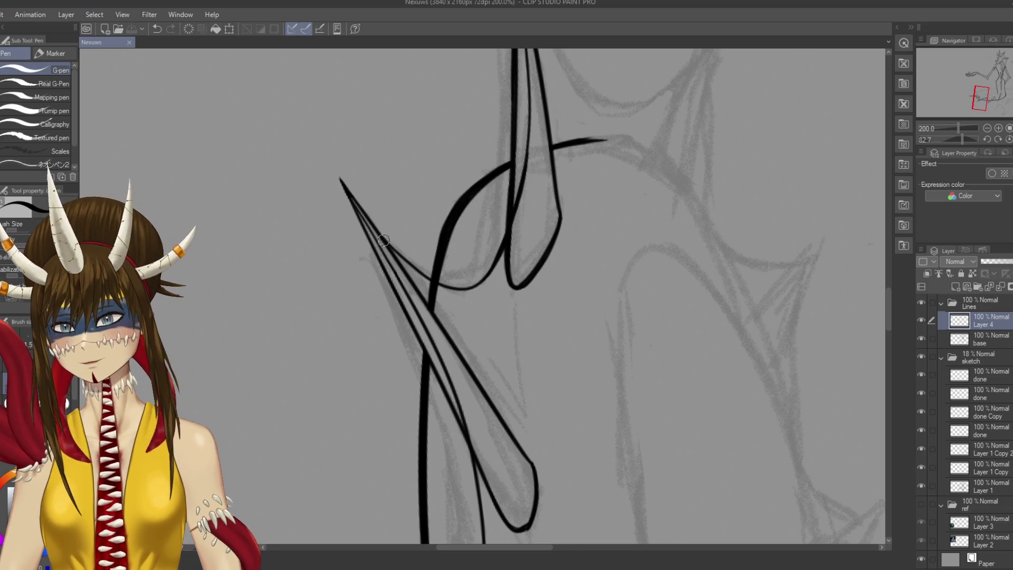
drag(376, 227, 409, 262)
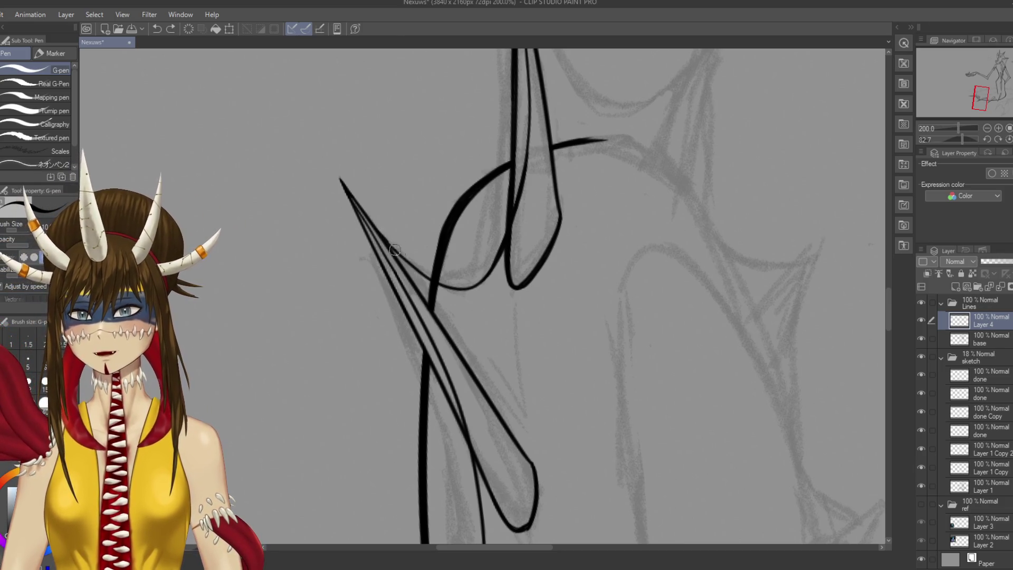
key(ctrl+s)
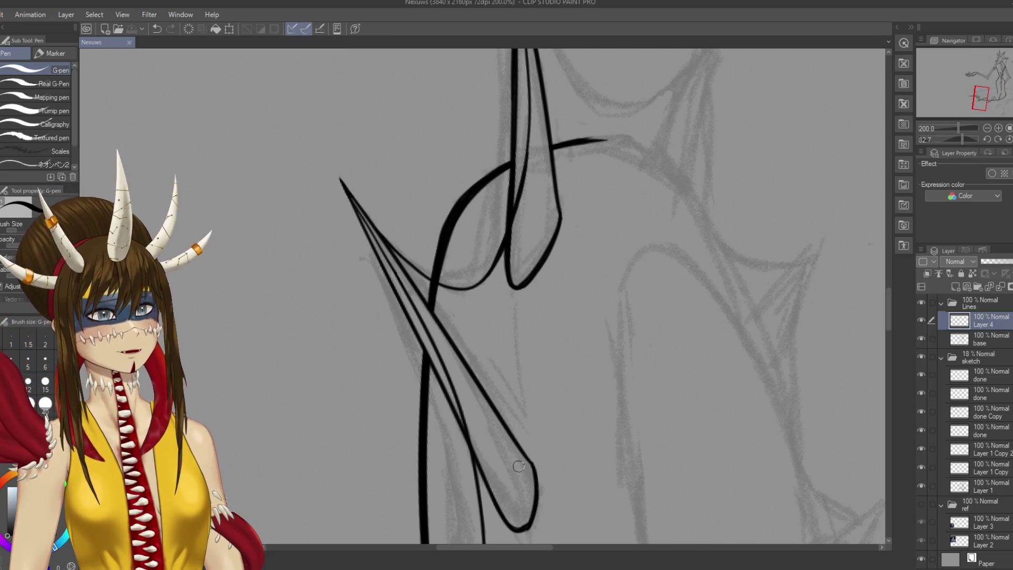
drag(428, 295, 440, 236)
click(959, 338)
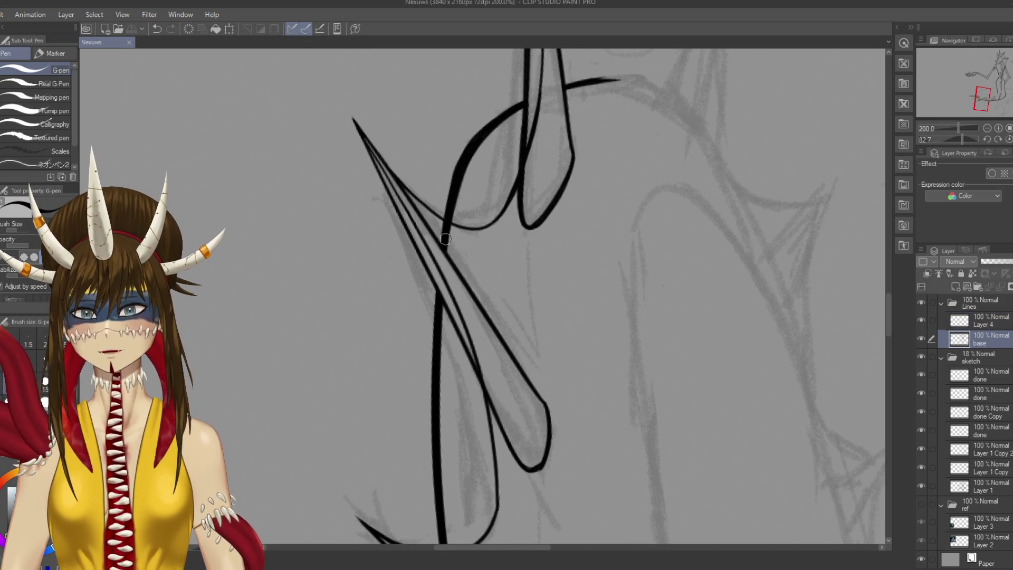
key(e)
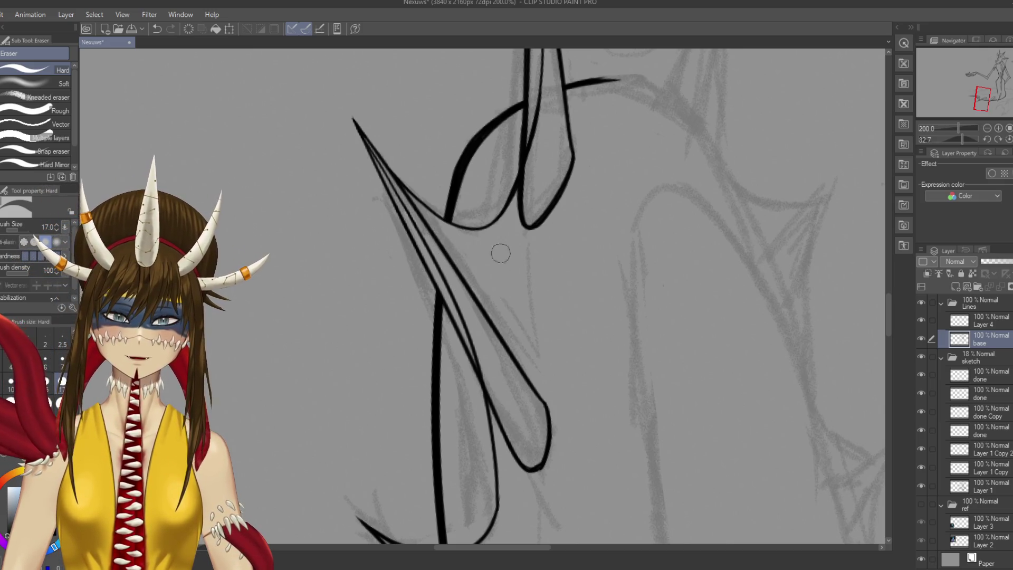
drag(498, 255, 478, 315)
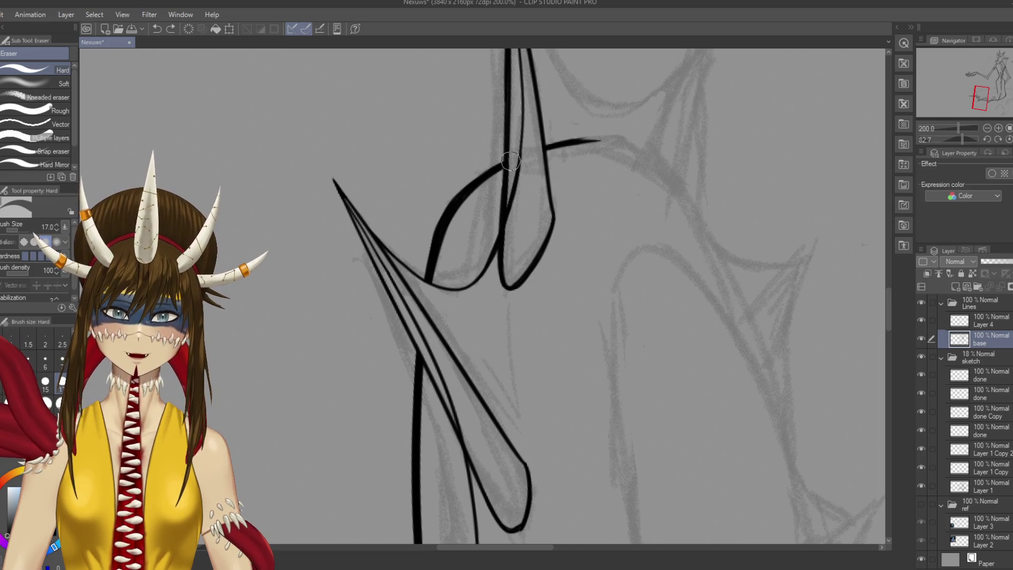
key(ctrl+s)
mouse_move(510, 166)
mouse_down()
mouse_move(496, 272)
mouse_move(444, 248)
mouse_move(419, 264)
mouse_up()
key(p)
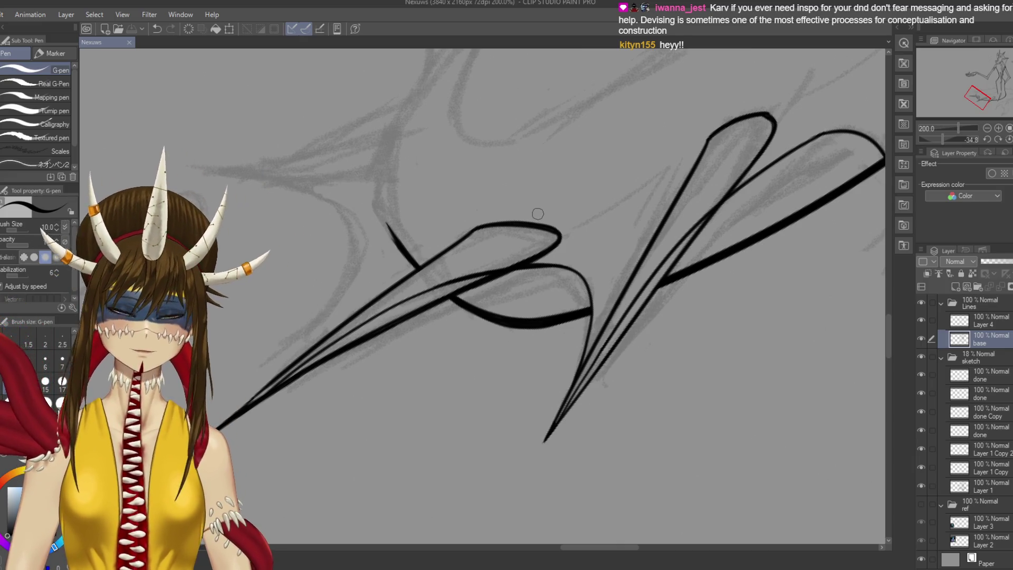
Ink a long upward contour stroke from the short stroke above the tail spikes
scroll(538, 214, down, 2)
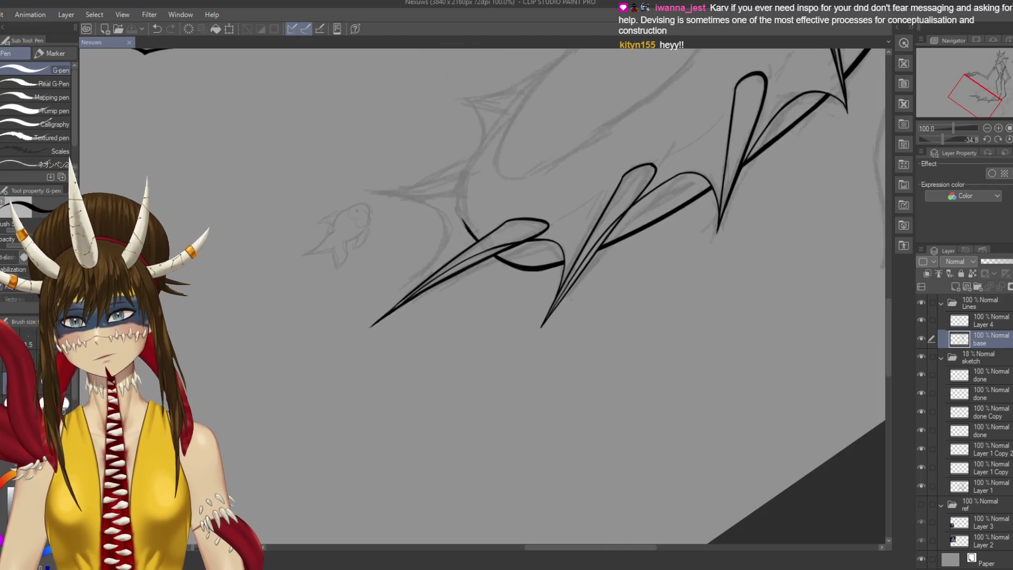
scroll(528, 282, up, 3)
key(p)
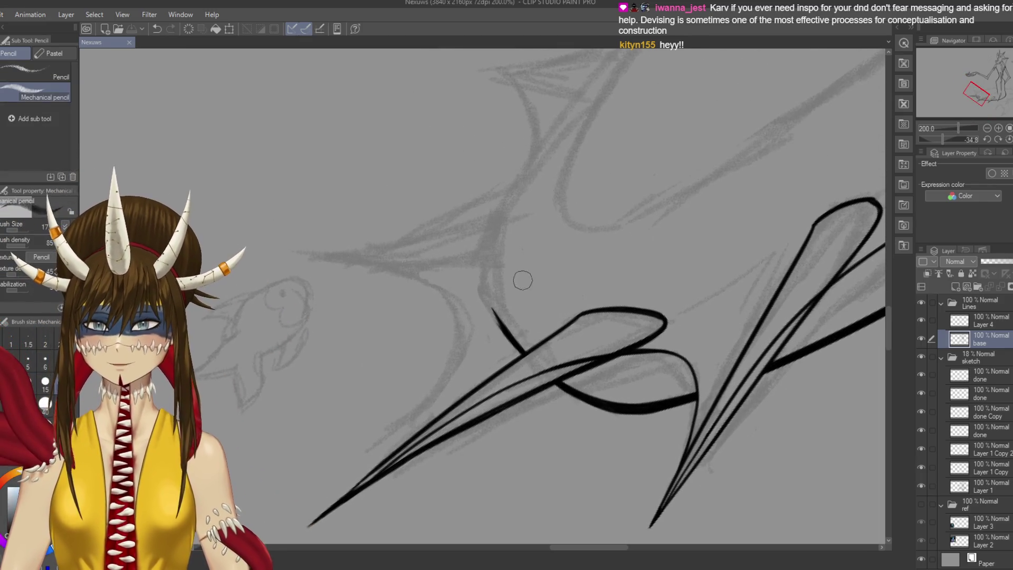
key(p)
mouse_move(485, 298)
mouse_down()
mouse_move(506, 328)
mouse_move(480, 278)
mouse_up()
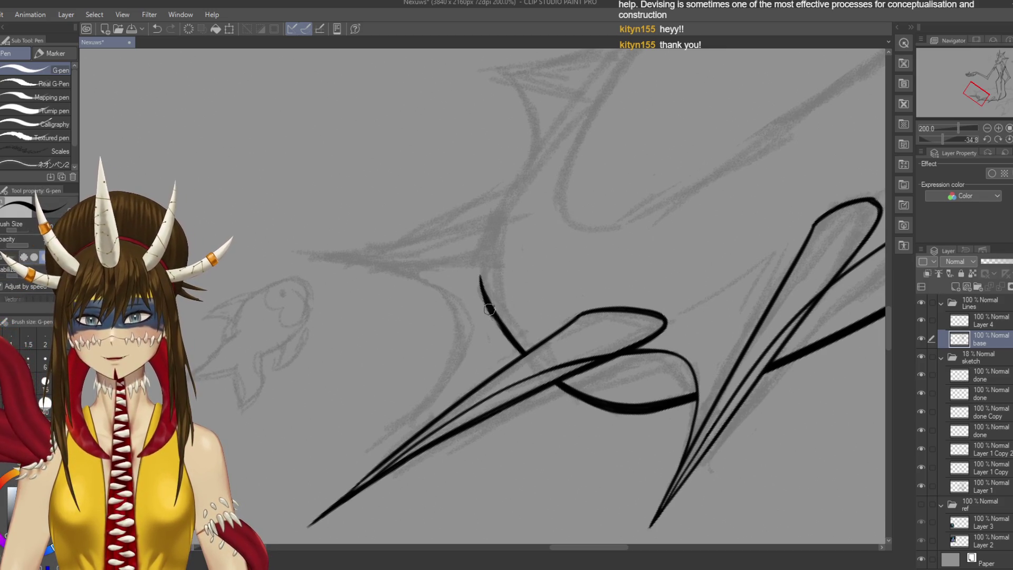
drag(483, 296, 520, 168)
key(ctrl+z)
mouse_move(480, 285)
mouse_down()
mouse_move(525, 166)
mouse_move(551, 133)
mouse_up()
Extend the contour line further upward along the pencil sketch
drag(580, 264, 543, 401)
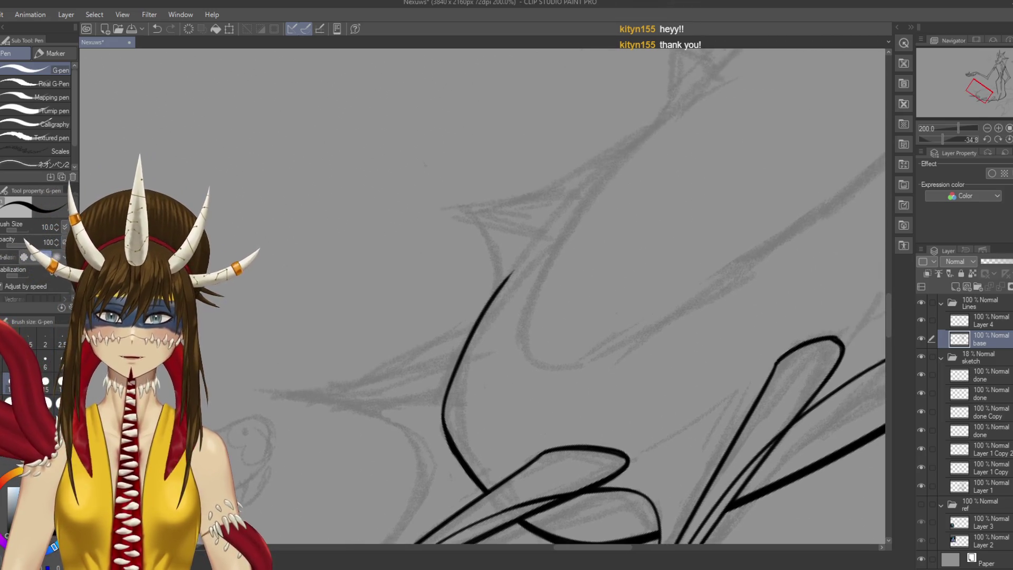
drag(512, 272, 623, 132)
key(ctrl+z)
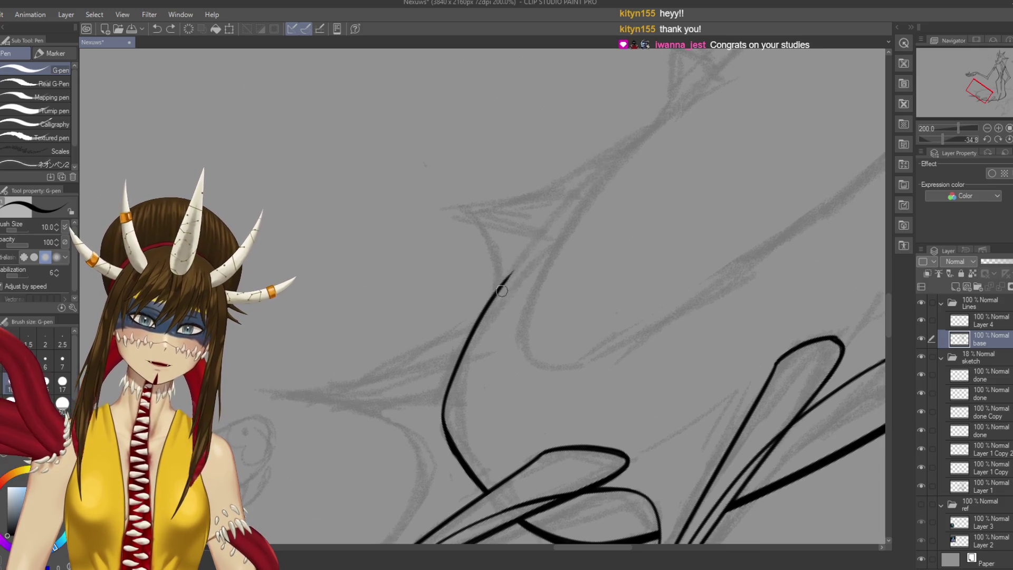
drag(509, 275, 620, 138)
drag(454, 414, 522, 261)
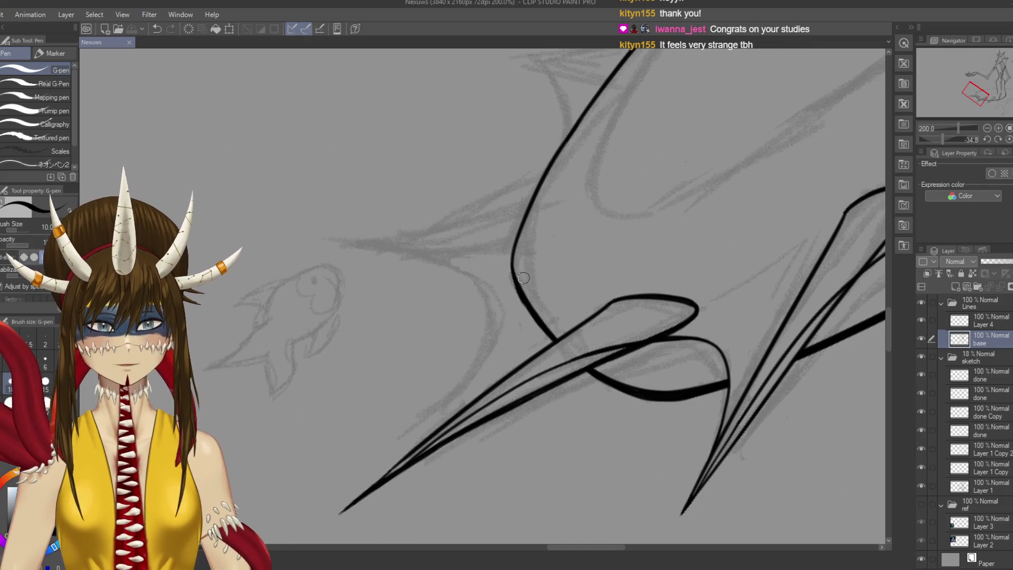
drag(547, 273, 569, 252)
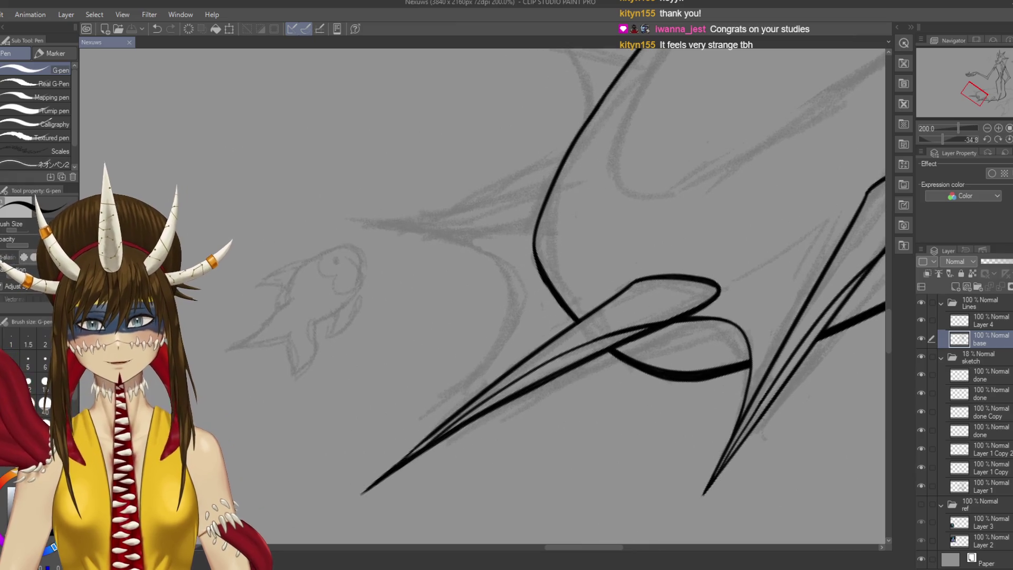
Reink the contour's curve at the bend and save
drag(549, 191, 534, 237)
key(ctrl+z)
mouse_move(548, 198)
mouse_down()
mouse_move(531, 256)
mouse_move(549, 288)
mouse_up()
key(ctrl+z)
key(ctrl+z)
drag(534, 227, 547, 283)
key(ctrl+z)
drag(535, 226, 543, 281)
key(ctrl+z)
key(ctrl+z)
key(ctrl+s)
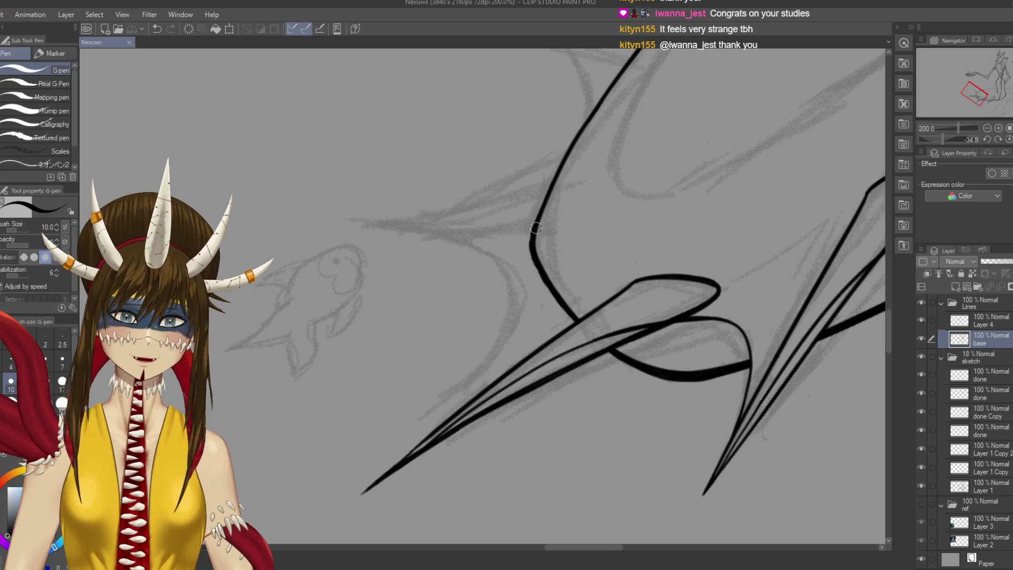
mouse_move(532, 232)
mouse_down()
mouse_move(538, 274)
mouse_move(570, 313)
mouse_up()
key(ctrl+s)
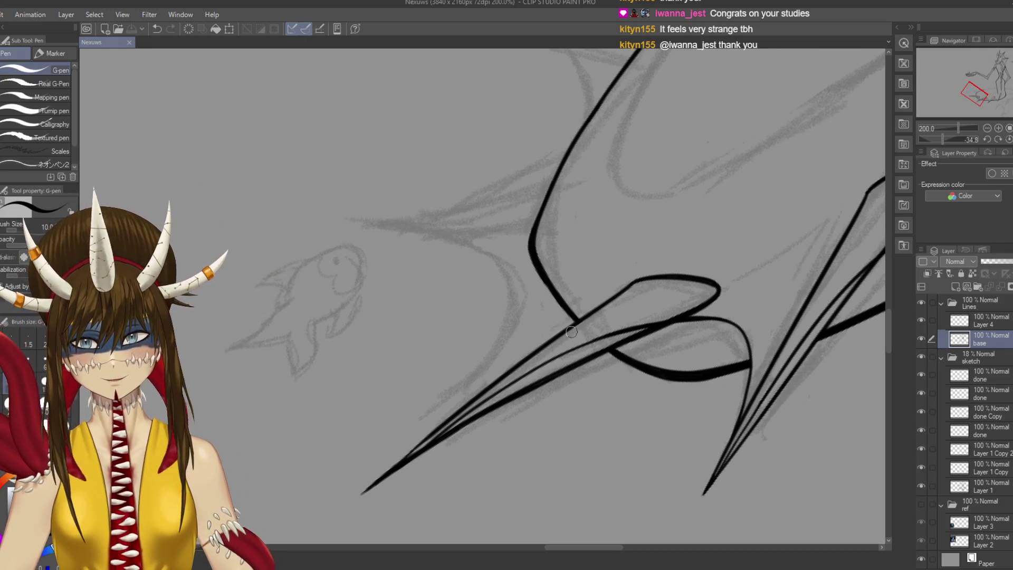
drag(531, 235, 545, 318)
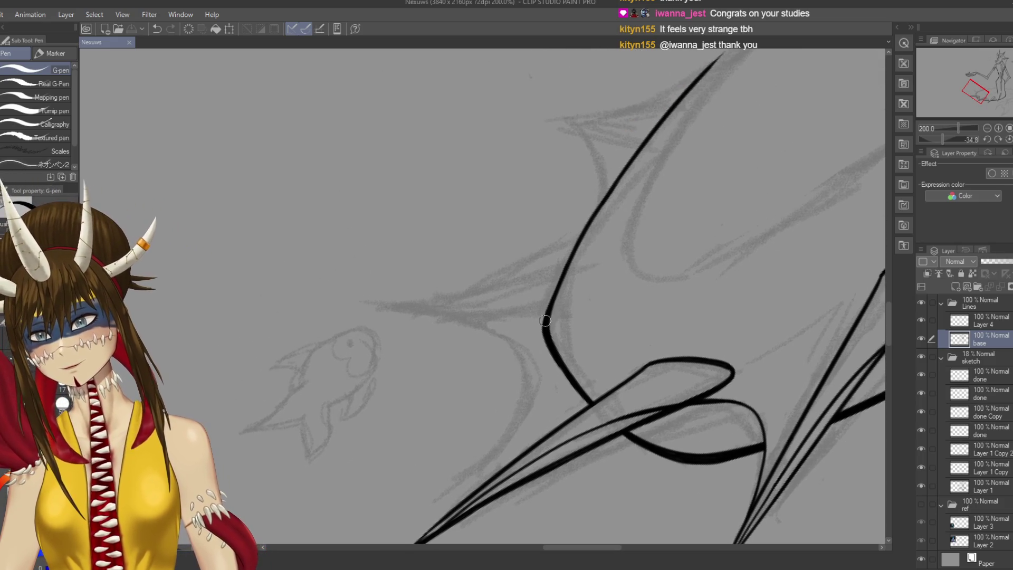
Ink the contour from the bend up toward its upper end
mouse_move(569, 246)
mouse_down()
mouse_move(554, 293)
mouse_move(625, 166)
mouse_up()
key(ctrl+z)
drag(587, 224, 654, 119)
key(ctrl+z)
drag(595, 208, 649, 132)
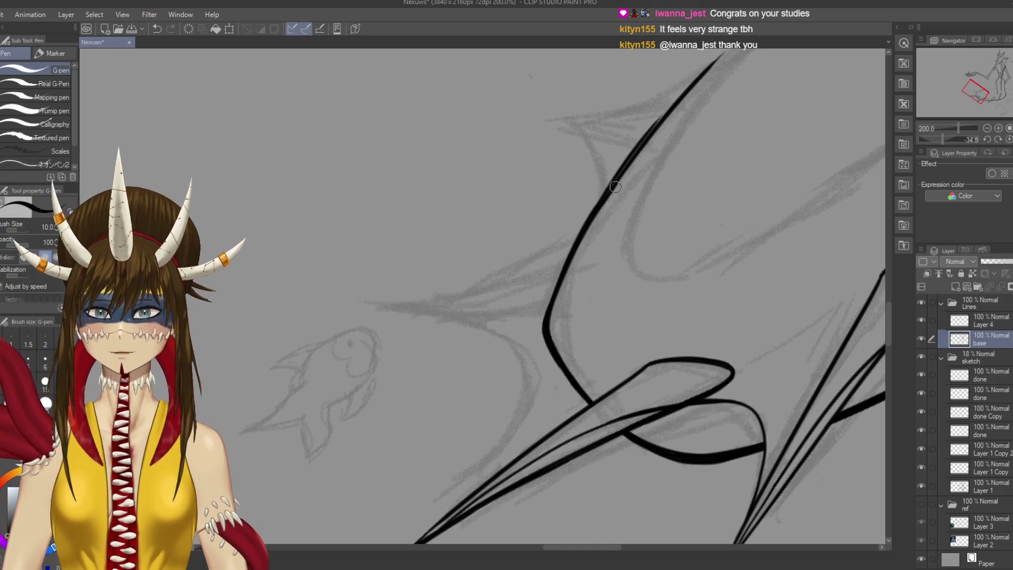
mouse_move(716, 74)
mouse_down()
mouse_move(639, 185)
mouse_move(739, 92)
mouse_up()
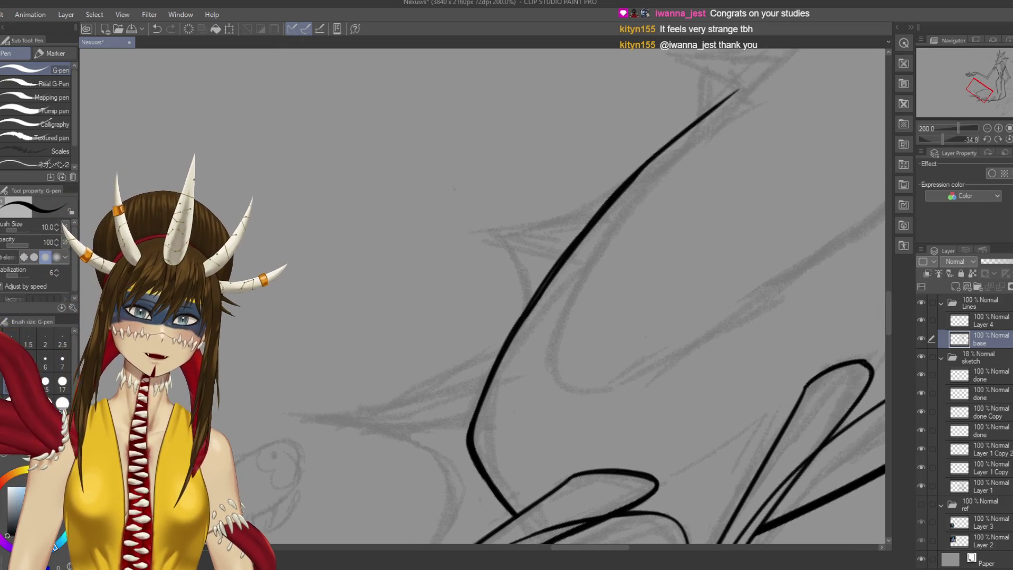
key(ctrl+z)
drag(614, 197, 773, 58)
drag(765, 106, 727, 230)
Thin out the diagonal ink line with the Hard eraser and save
mouse_move(619, 255)
mouse_down()
mouse_move(687, 149)
mouse_move(657, 185)
mouse_up()
key(e)
key(ctrl+z)
mouse_move(685, 153)
mouse_down()
mouse_move(592, 252)
mouse_move(662, 171)
mouse_move(607, 237)
mouse_move(654, 181)
mouse_move(662, 195)
mouse_up()
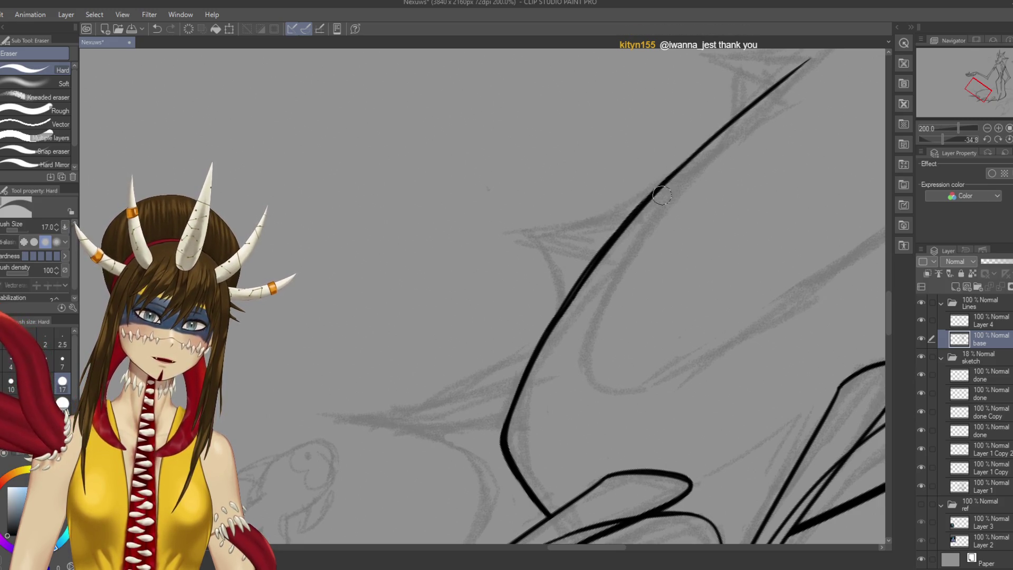
key(p)
key(ctrl+s)
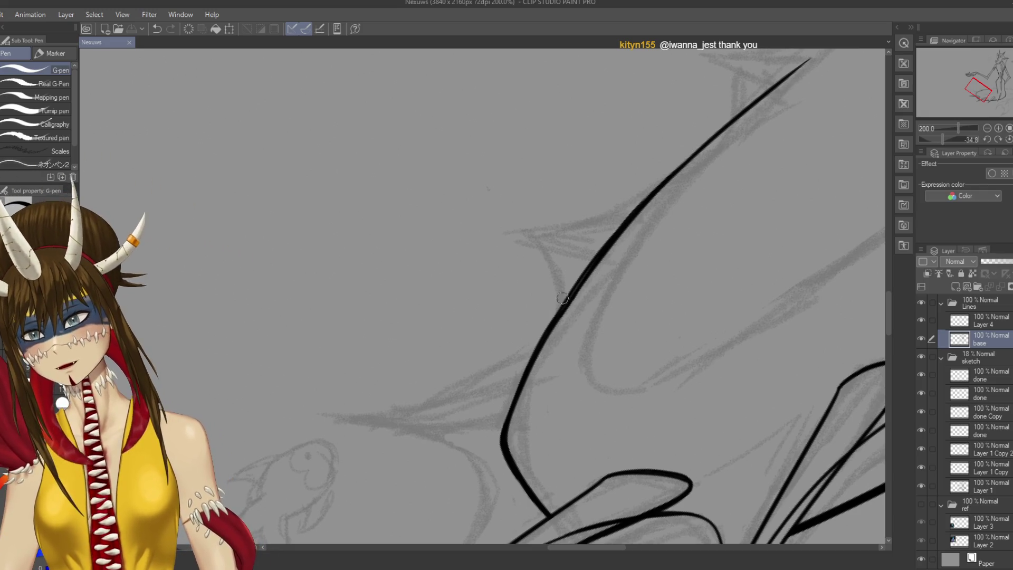
Reink the diagonal line up to its top and save
drag(563, 307, 687, 152)
key(ctrl+z)
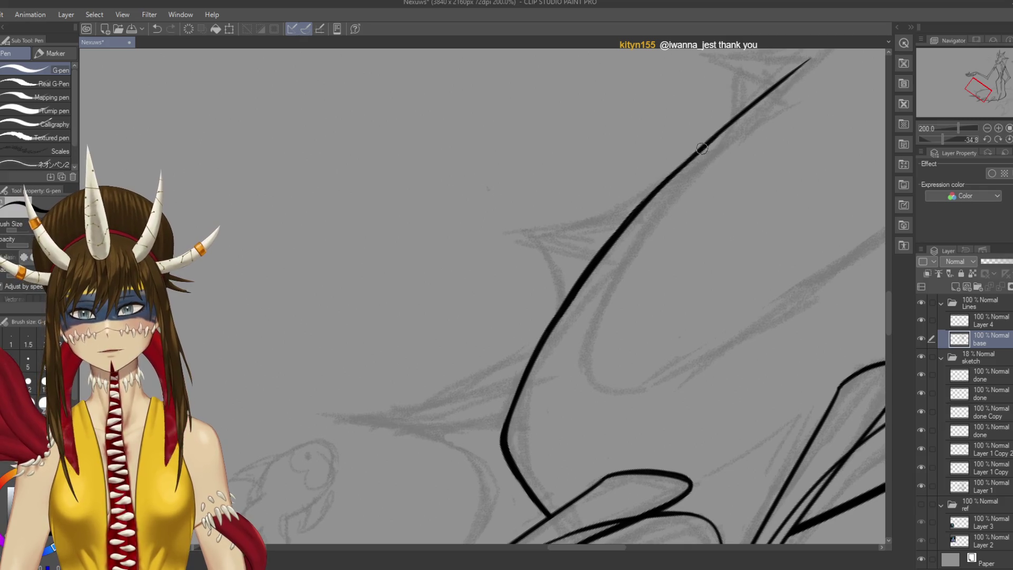
drag(650, 198, 726, 125)
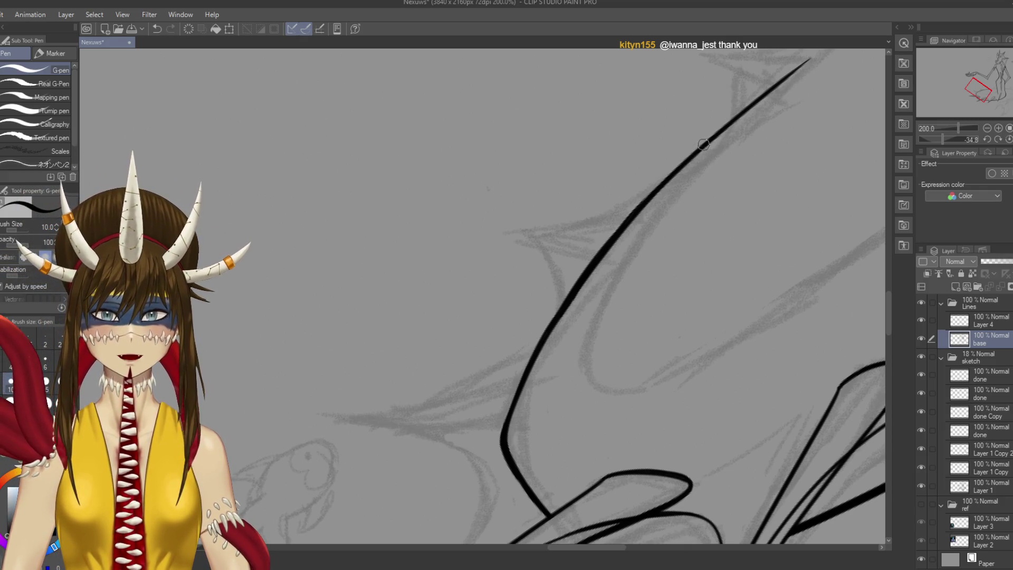
drag(662, 182, 771, 85)
key(ctrl+z)
drag(654, 189, 781, 86)
key(ctrl+z)
drag(644, 203, 774, 88)
key(ctrl+s)
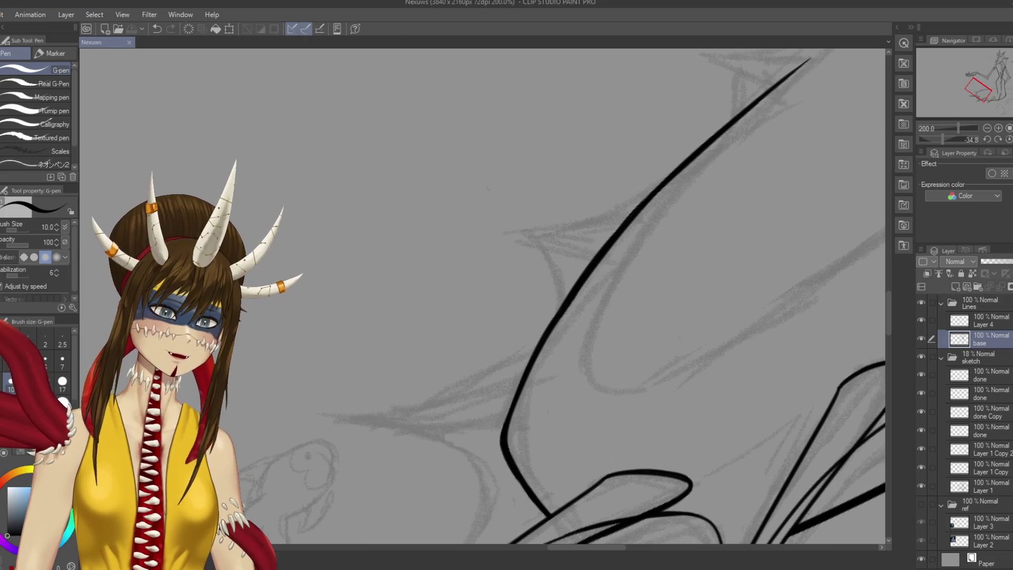
drag(580, 430, 623, 382)
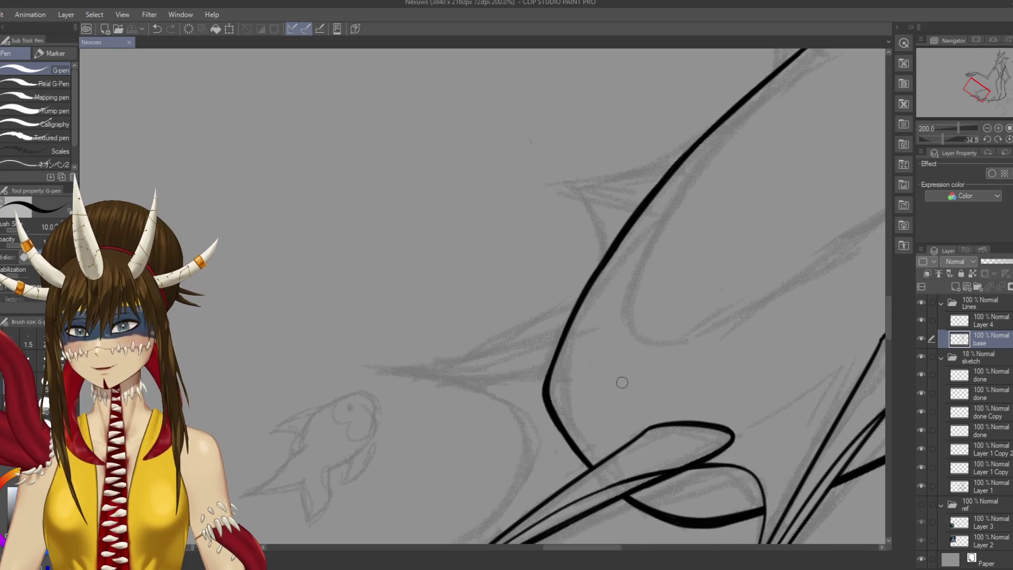
click(987, 320)
mouse_move(633, 369)
mouse_down()
mouse_move(606, 412)
mouse_move(554, 438)
mouse_move(494, 442)
mouse_up()
Ink the spike's first line down to the back contour on Layer 4, then save
mouse_move(475, 317)
mouse_down()
mouse_move(636, 233)
mouse_move(670, 167)
mouse_move(684, 240)
mouse_up()
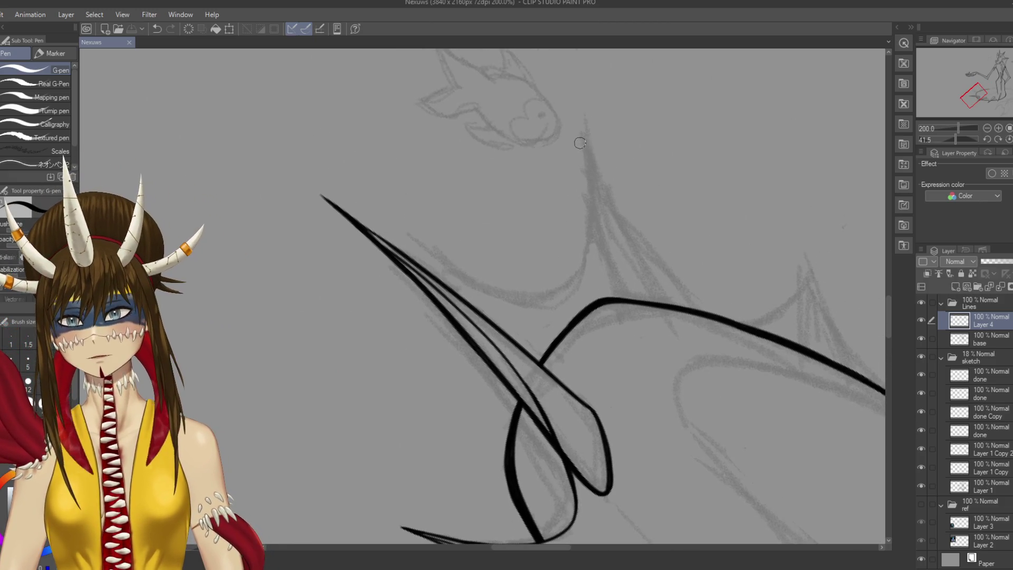
drag(578, 134, 631, 352)
key(ctrl+z)
key(ctrl+z)
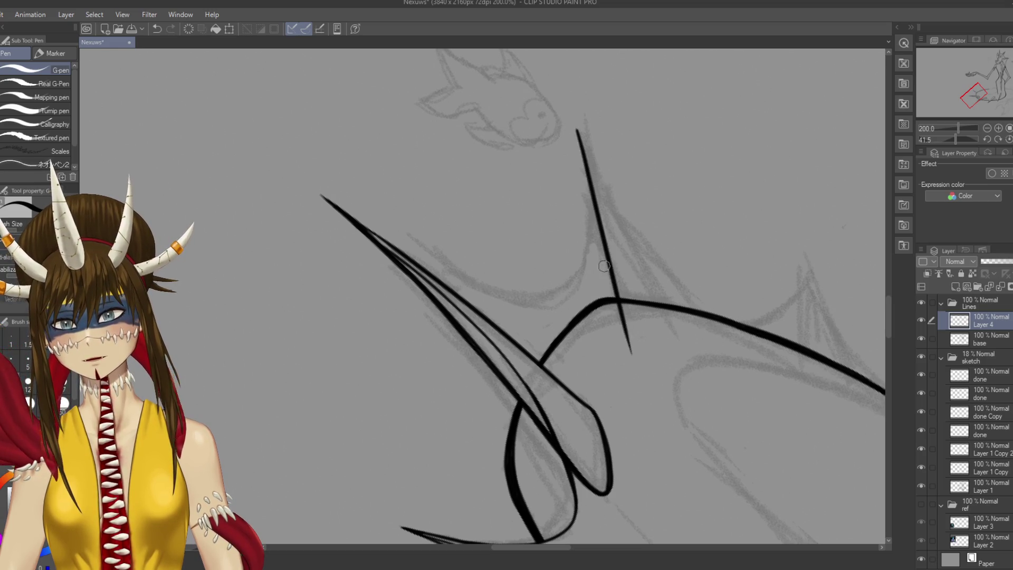
mouse_move(592, 217)
mouse_down()
mouse_move(543, 199)
mouse_move(294, 29)
mouse_up()
drag(317, 133, 465, 293)
key(e)
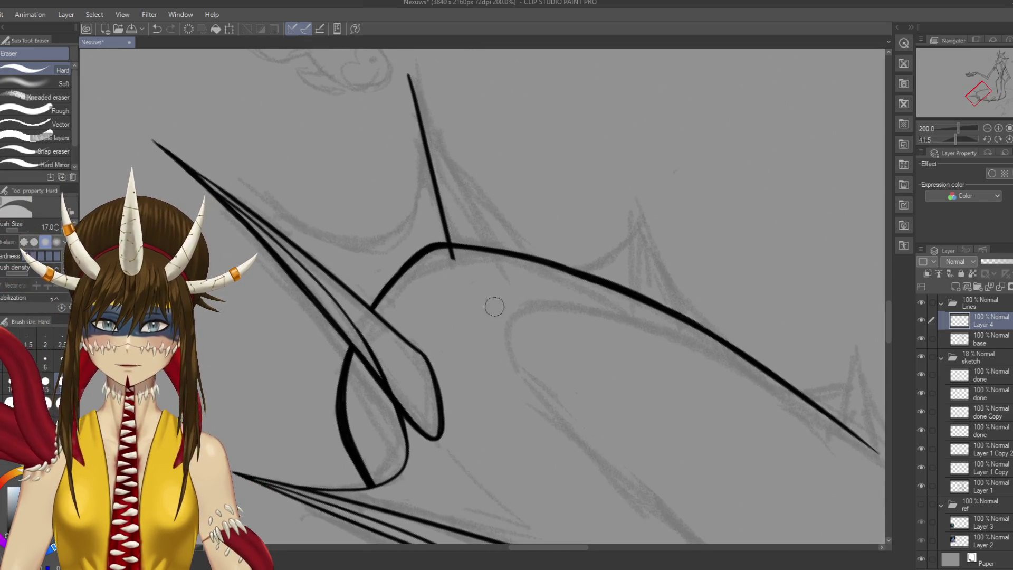
key(p)
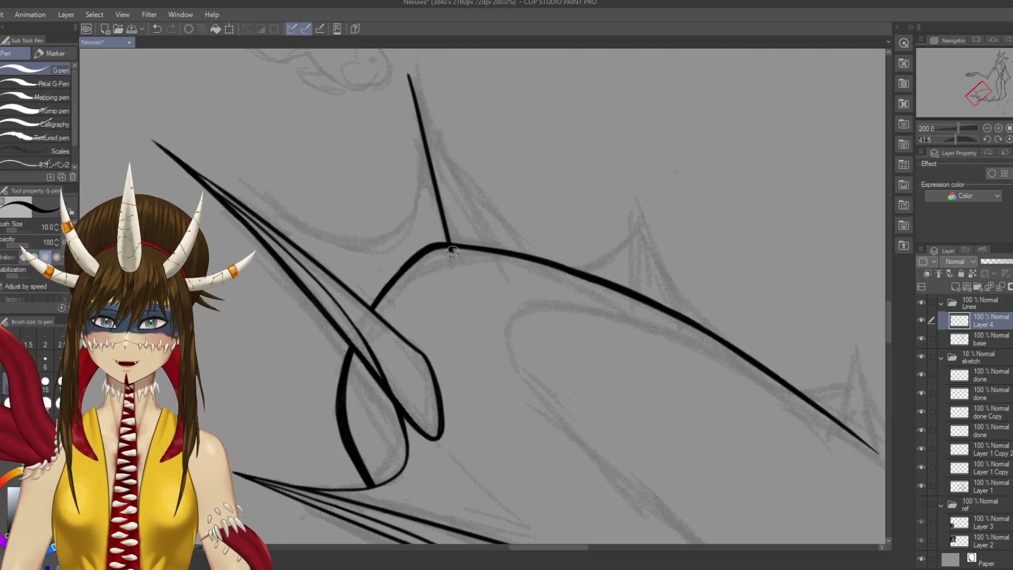
key(ctrl+z)
drag(448, 240, 456, 269)
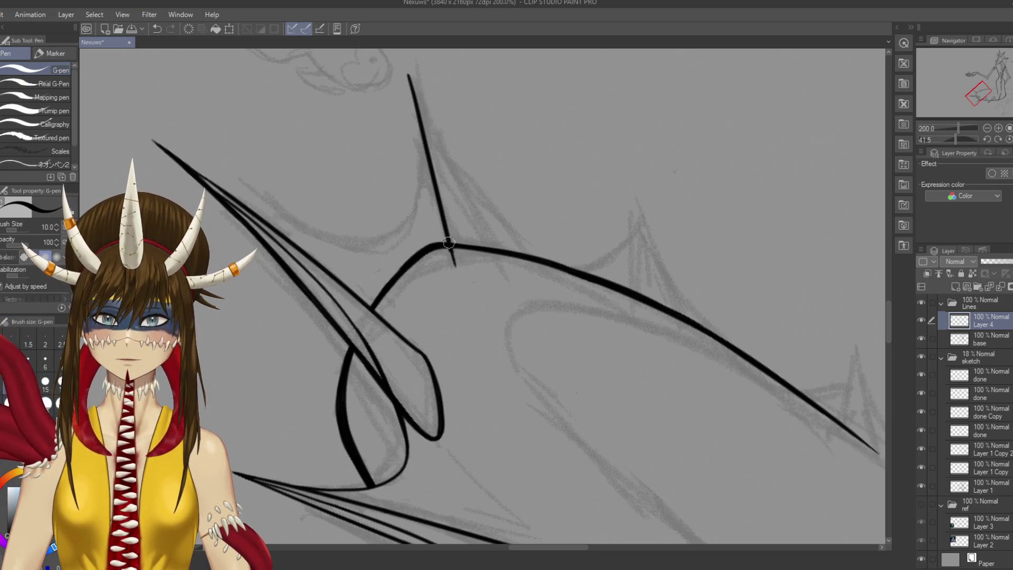
key(e)
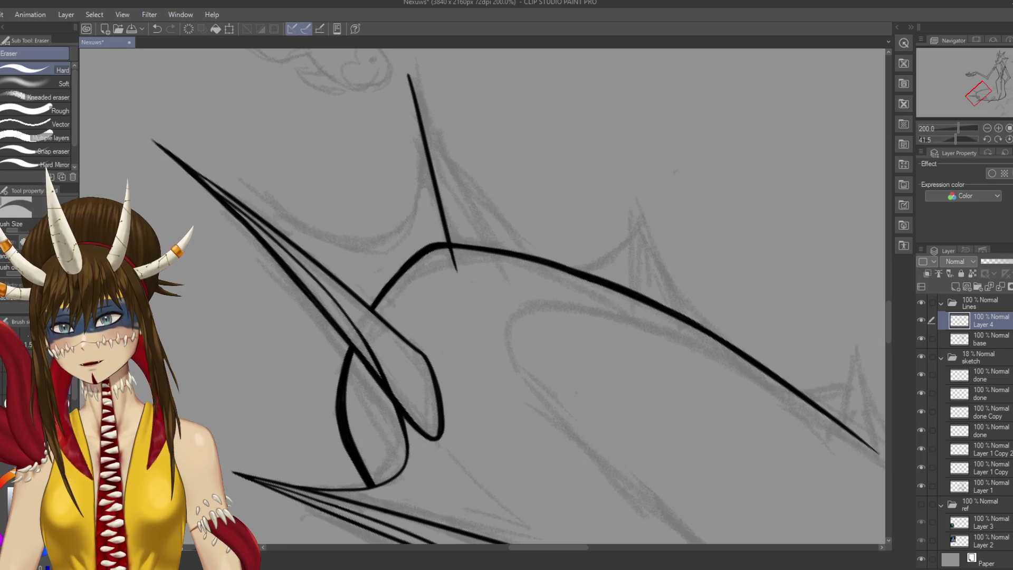
key(ctrl+s)
Draw the spike's right side from the tip down to the back line
drag(479, 320, 520, 367)
key(p)
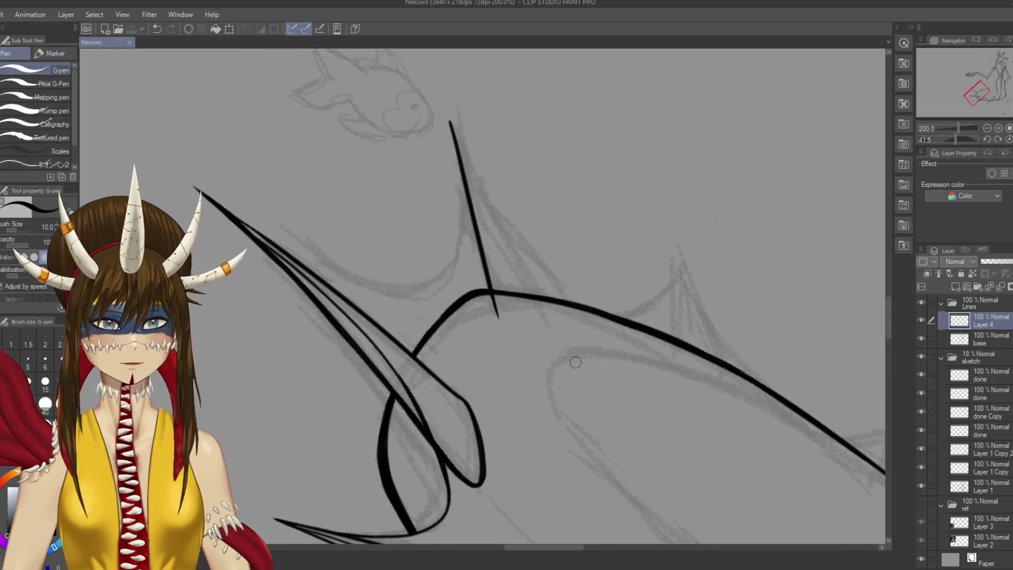
mouse_move(450, 125)
mouse_down()
mouse_move(446, 107)
mouse_move(528, 274)
mouse_up()
key(ctrl+z)
key(ctrl+z)
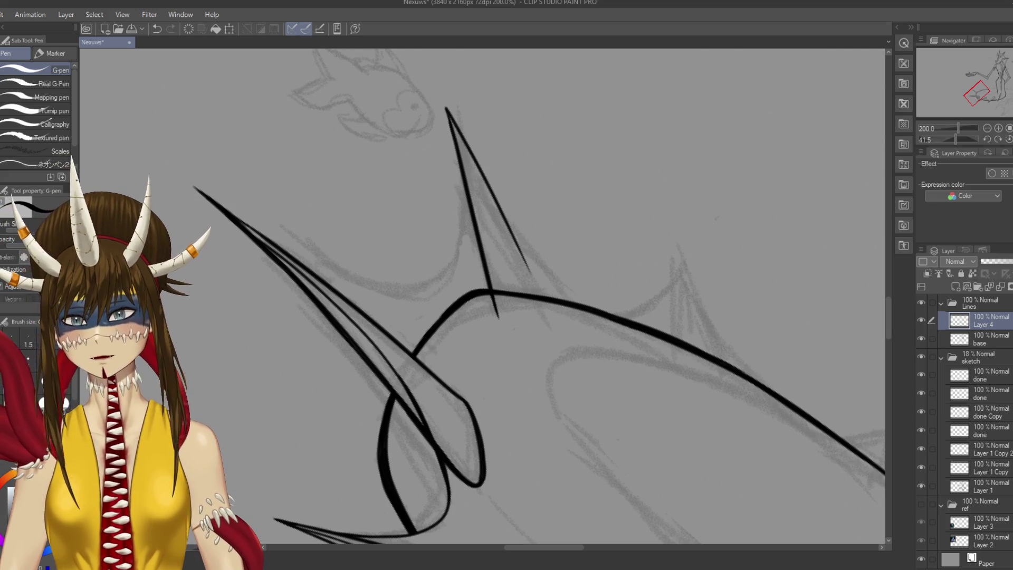
key(ctrl+z)
drag(446, 108, 539, 299)
key(ctrl+z)
drag(448, 111, 538, 322)
key(ctrl+z)
drag(446, 107, 549, 332)
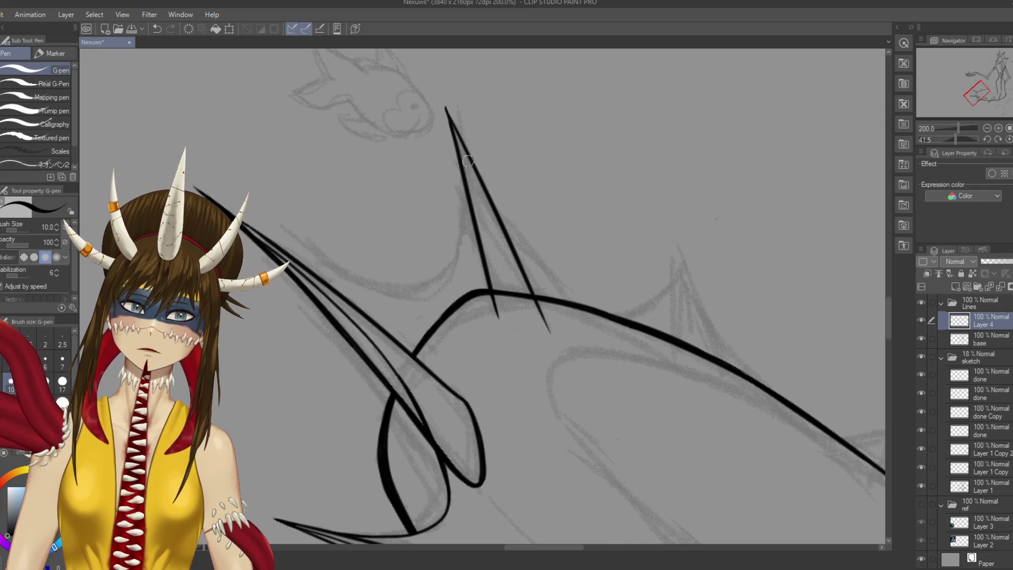
Erase the tail poking below the back line, extend the spike's tip upward, and save
key(e)
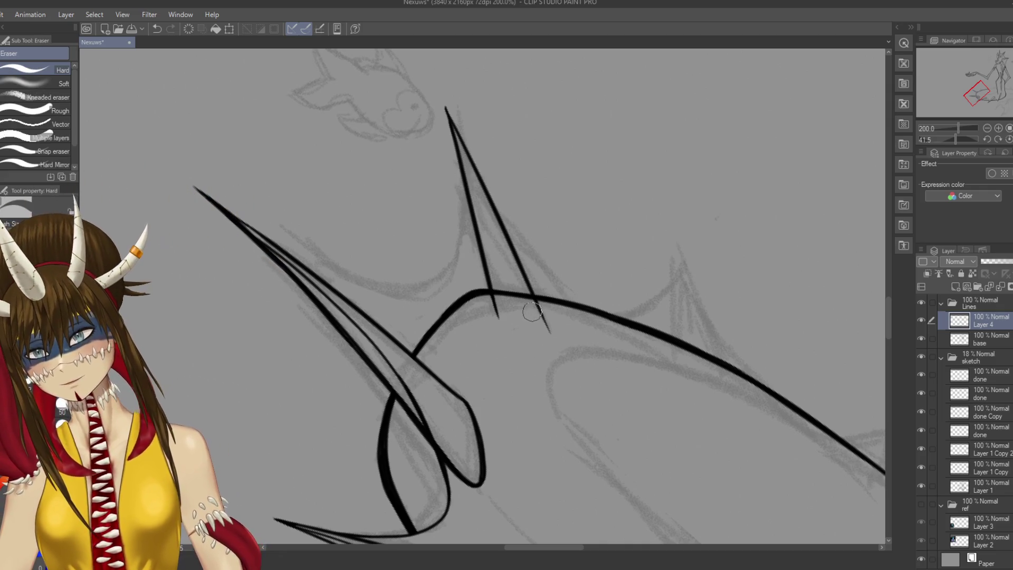
drag(533, 310, 546, 323)
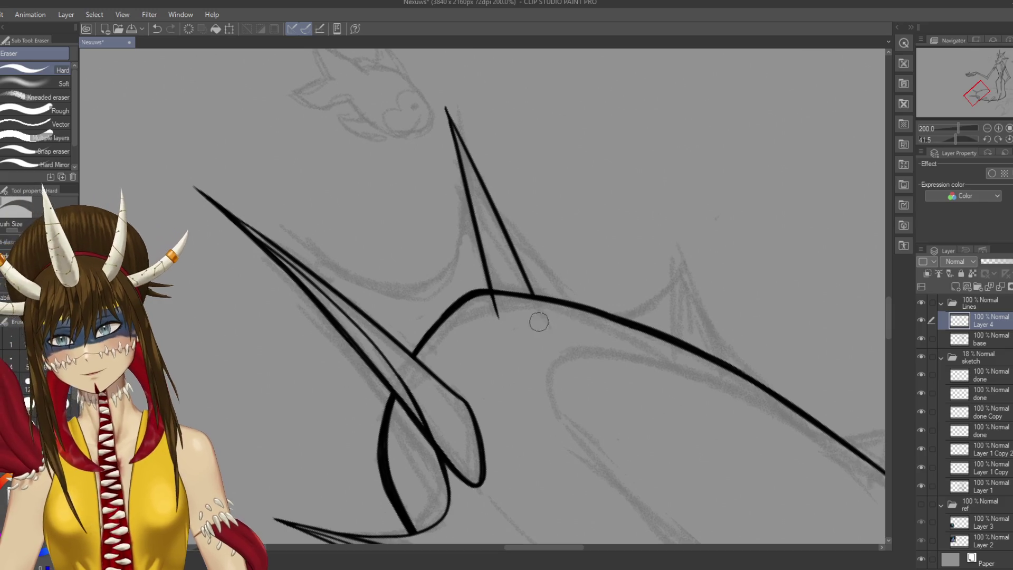
key(p)
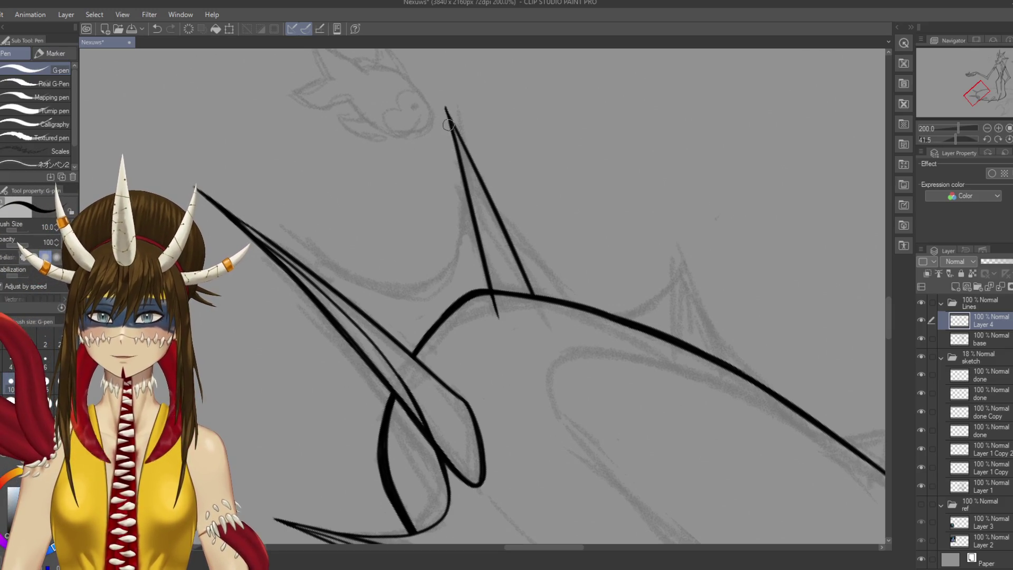
drag(449, 125, 442, 99)
key(ctrl+s)
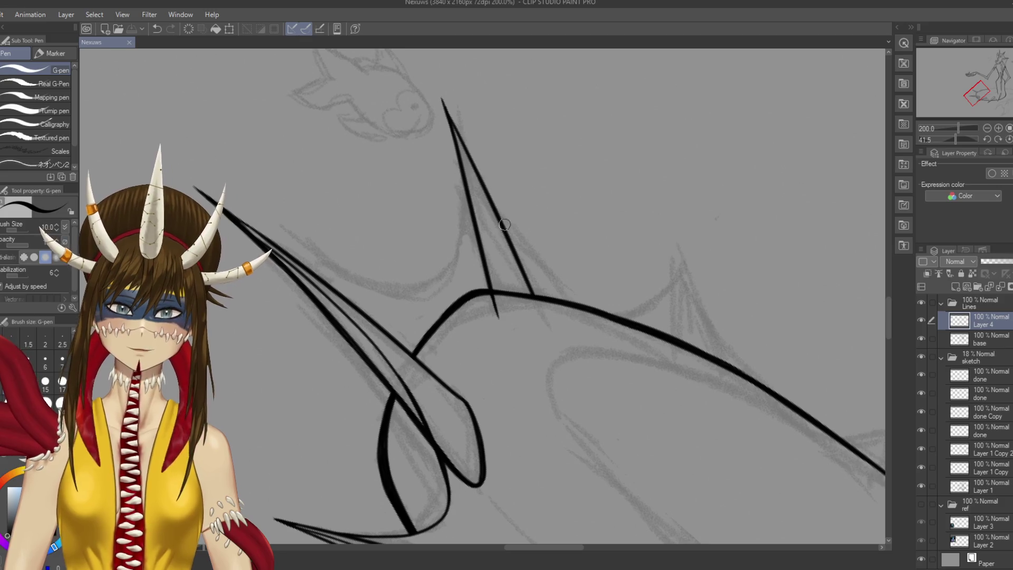
Ink the spike's right edge down to the back, turn the canvas upright, and save
drag(507, 235, 548, 295)
key(ctrl+z)
drag(512, 242, 539, 293)
key(ctrl+z)
drag(503, 231, 538, 291)
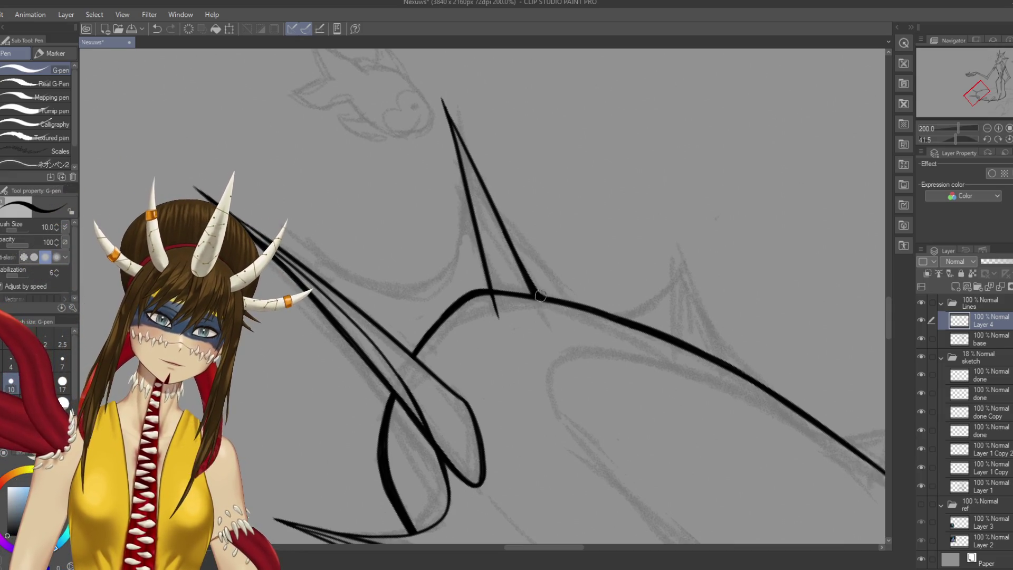
key(r)
mouse_move(580, 158)
mouse_down()
mouse_move(623, 201)
mouse_move(655, 274)
mouse_up()
key(p)
key(ctrl+s)
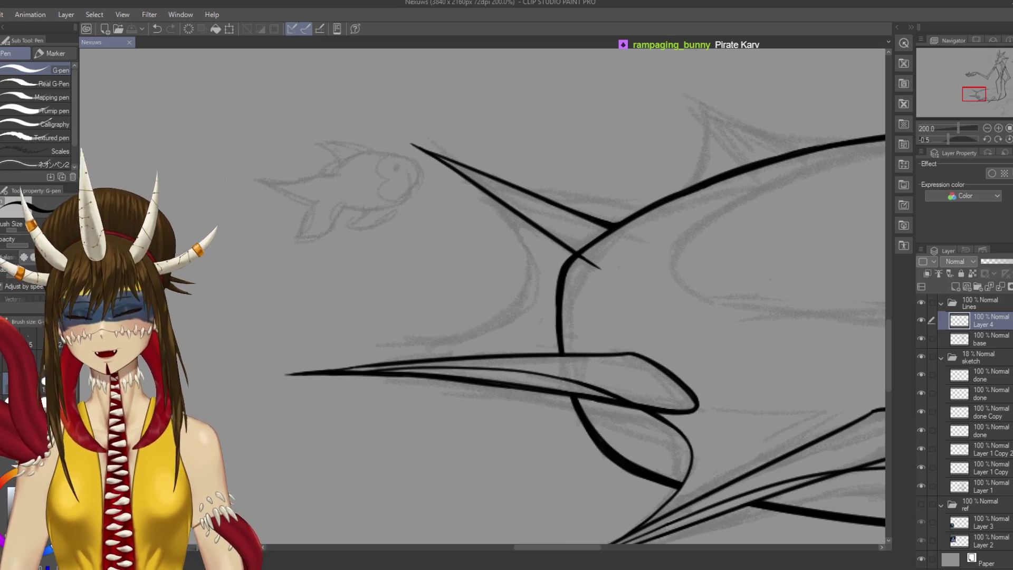
scroll(581, 317, left, 2)
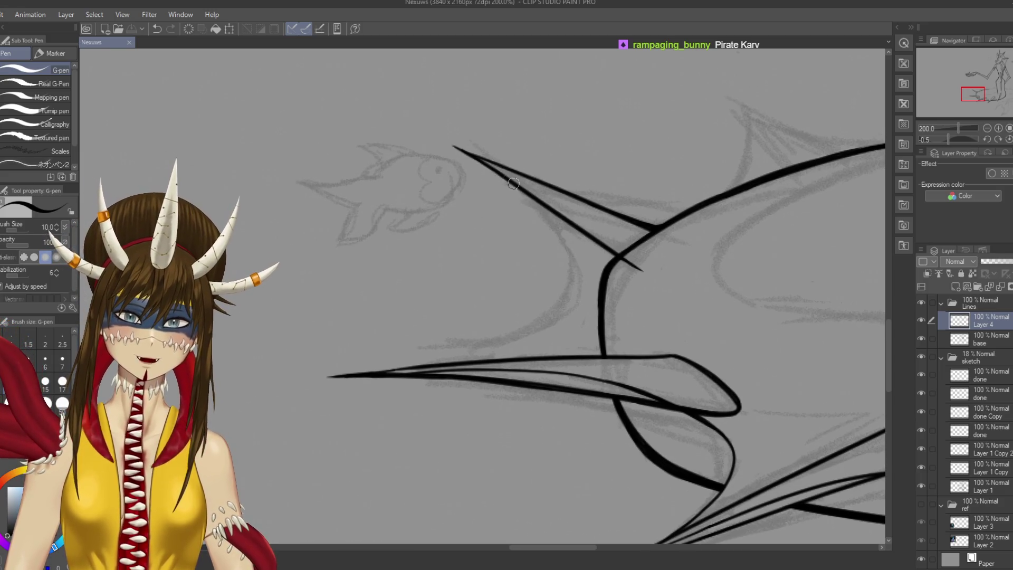
Draw the curved inner line of the spike, retrying until the curve fits
mouse_move(488, 165)
mouse_down()
mouse_move(573, 253)
mouse_move(517, 187)
mouse_move(576, 298)
mouse_up()
key(ctrl+z)
key(ctrl+z)
drag(498, 174, 555, 236)
key(ctrl+z)
mouse_move(512, 183)
mouse_down()
mouse_move(563, 243)
mouse_move(546, 323)
mouse_up()
key(ctrl+z)
drag(521, 190, 546, 322)
key(ctrl+z)
drag(520, 189, 563, 303)
key(ctrl+z)
drag(525, 191, 553, 319)
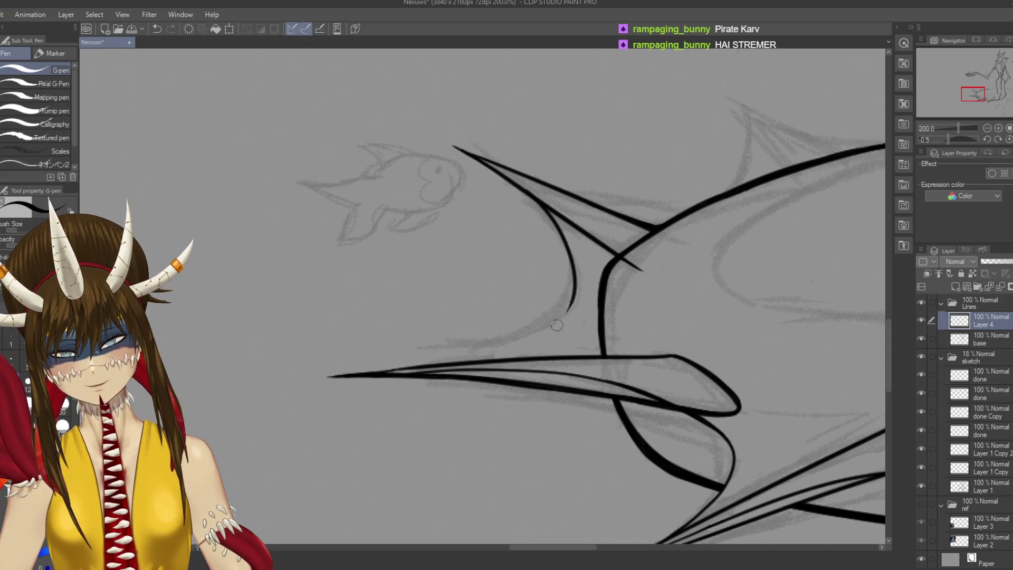
With the canvas turned, redraw the long inner spike stroke and extend it toward the tip
mouse_move(561, 326)
mouse_down()
mouse_move(564, 277)
mouse_move(519, 220)
mouse_move(543, 164)
mouse_move(581, 248)
mouse_up()
key(ctrl+z)
drag(539, 158, 584, 367)
key(ctrl+z)
key(ctrl+z)
mouse_move(540, 159)
mouse_down()
mouse_move(588, 280)
mouse_move(568, 208)
mouse_move(585, 390)
mouse_up()
key(ctrl+z)
key(ctrl+z)
mouse_move(537, 157)
mouse_down()
mouse_move(570, 214)
mouse_move(588, 376)
mouse_up()
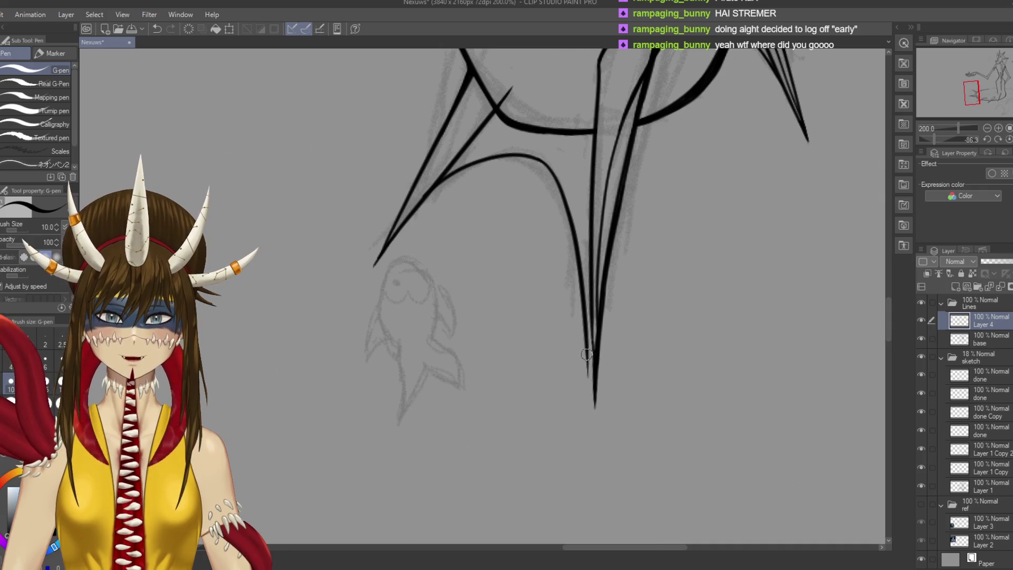
key(ctrl+z)
mouse_move(538, 157)
mouse_down()
mouse_move(586, 277)
mouse_move(546, 172)
mouse_move(584, 308)
mouse_up()
key(ctrl+z)
key(ctrl+z)
mouse_move(538, 157)
mouse_down()
mouse_move(578, 235)
mouse_move(594, 370)
mouse_up()
key(ctrl+z)
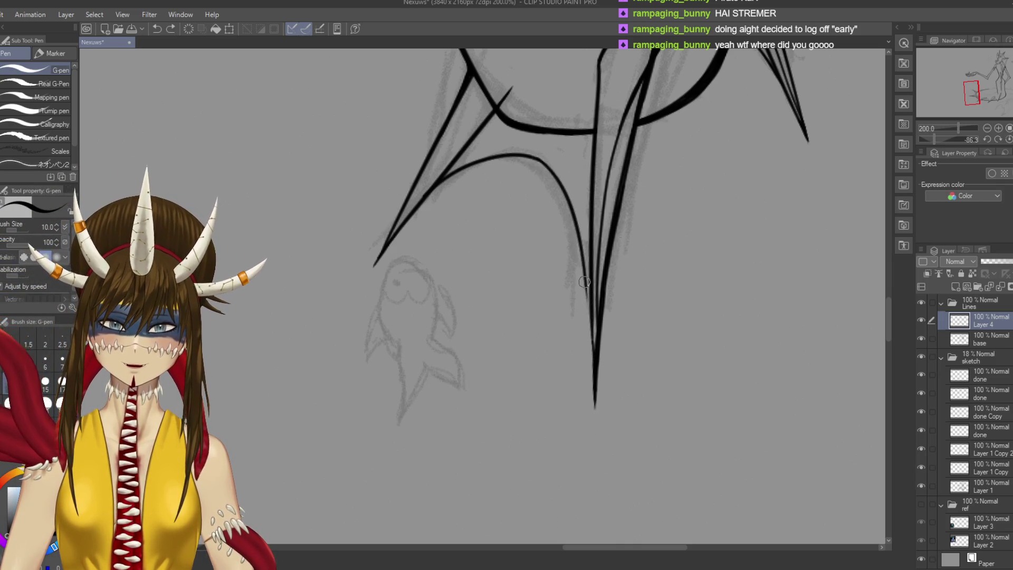
drag(579, 277, 594, 352)
key(ctrl+z)
drag(581, 278, 595, 388)
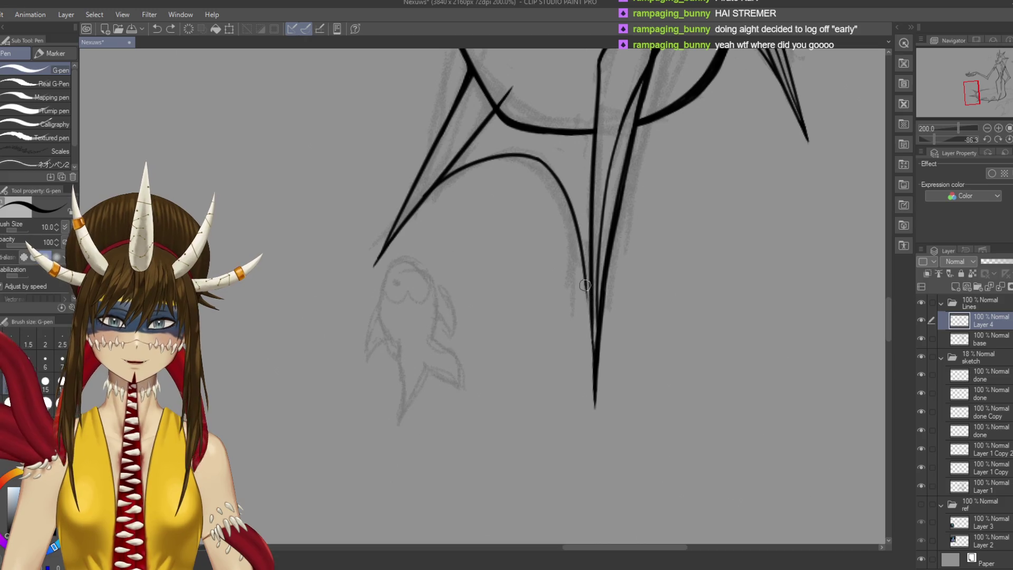
Rotate the view back about 90 degrees, touch up with the eraser, and save
key(r)
mouse_move(650, 261)
mouse_down()
mouse_move(626, 388)
mouse_move(518, 462)
mouse_move(527, 448)
mouse_up()
key(p)
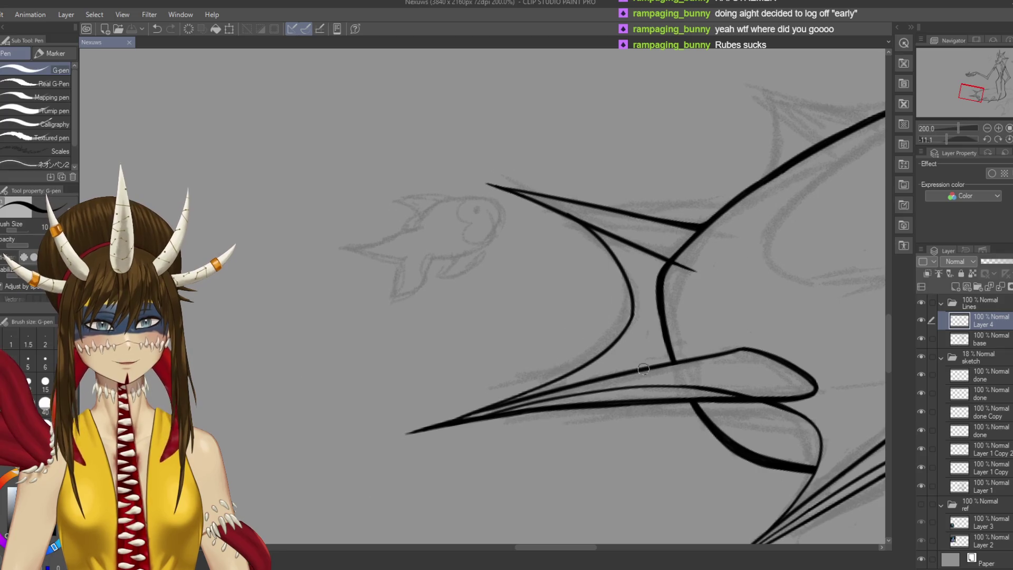
drag(704, 197, 614, 141)
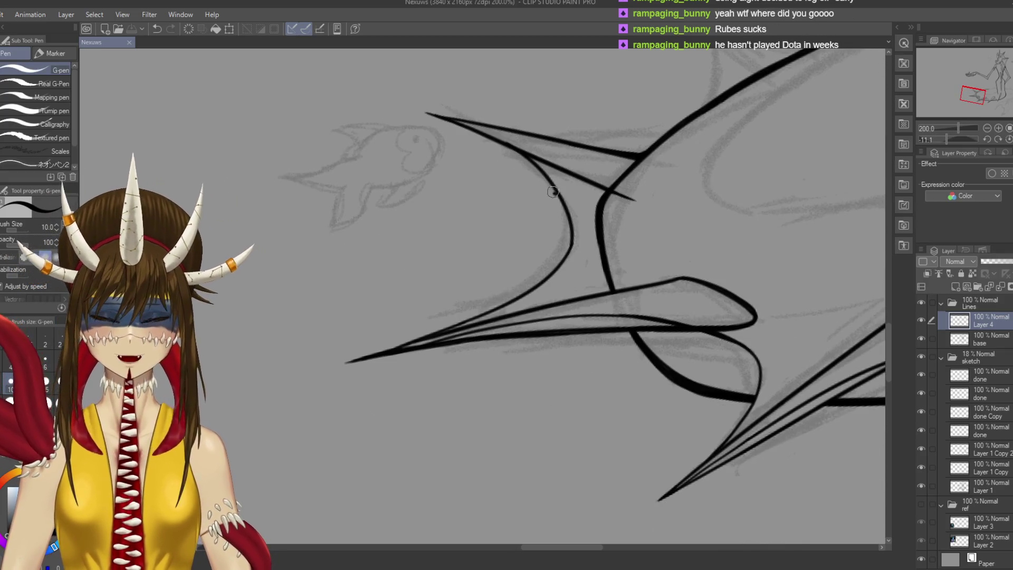
key(e)
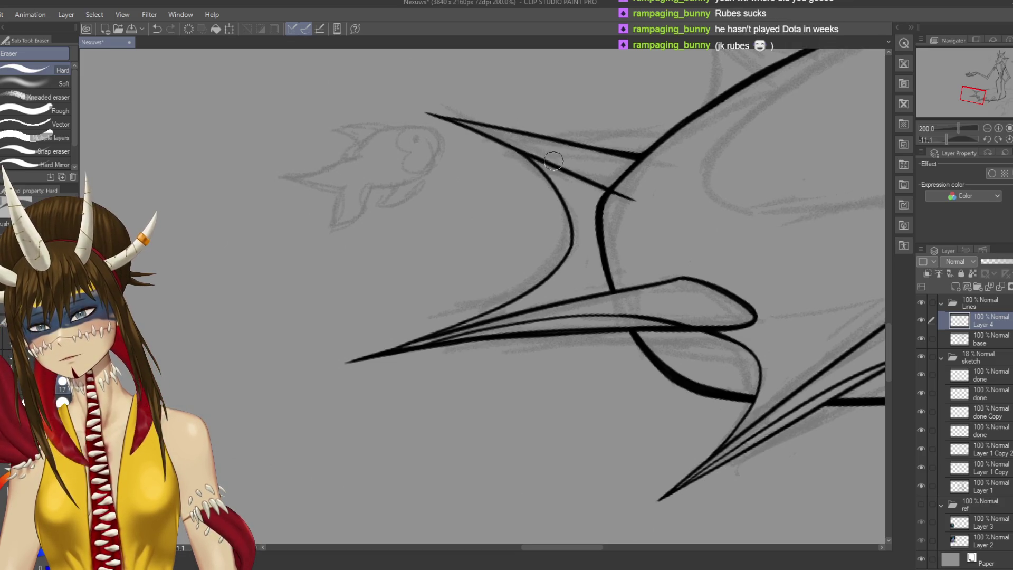
key(ctrl+s)
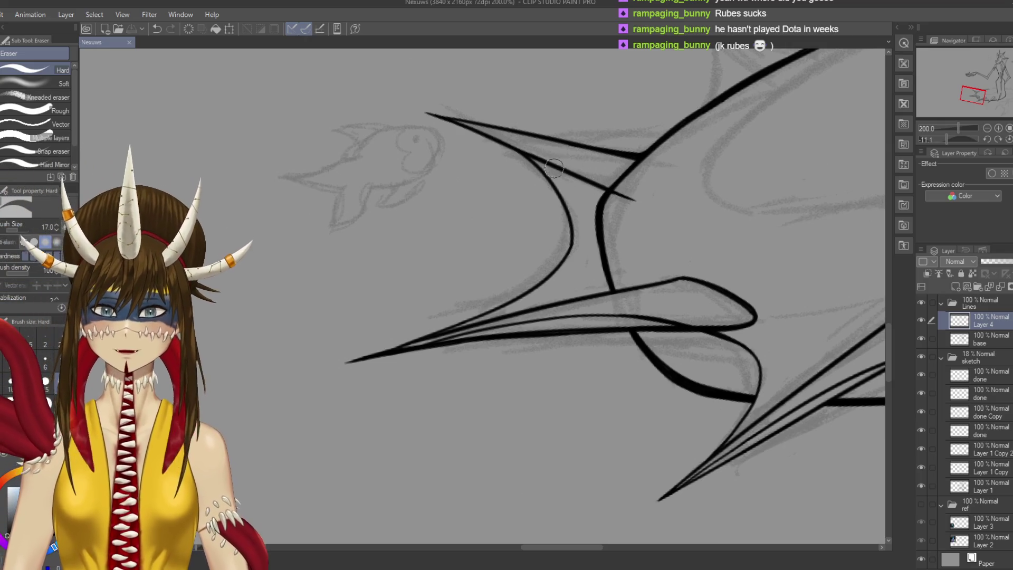
key(p)
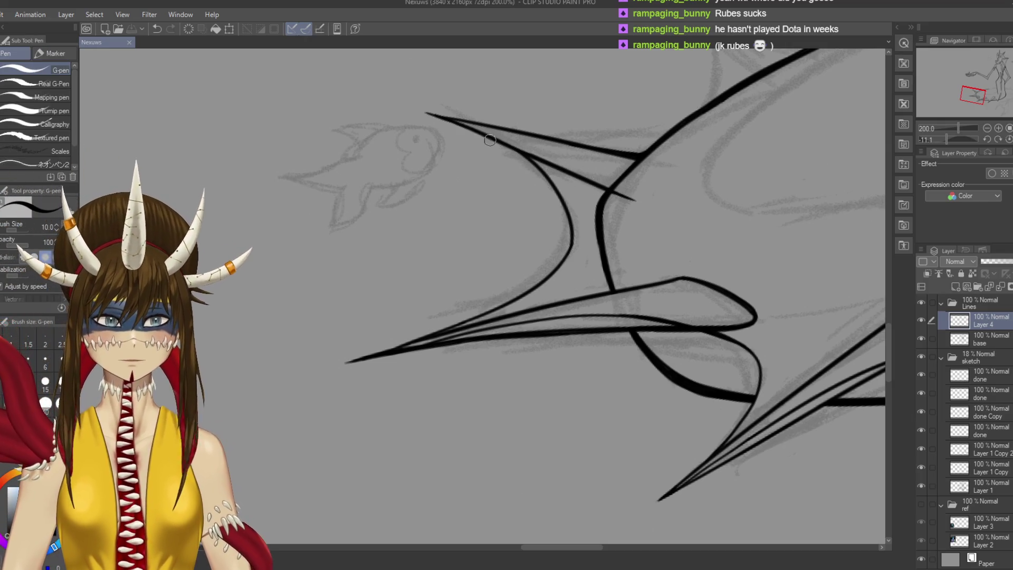
Try several ink strokes along the beak line, removing each attempt
drag(464, 124, 468, 127)
key(ctrl+z)
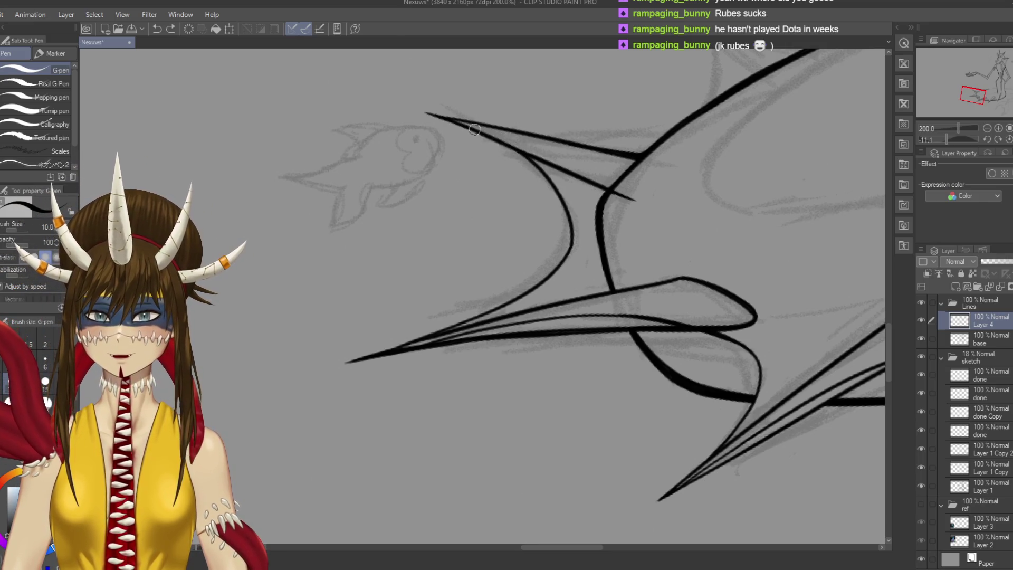
drag(466, 126, 511, 143)
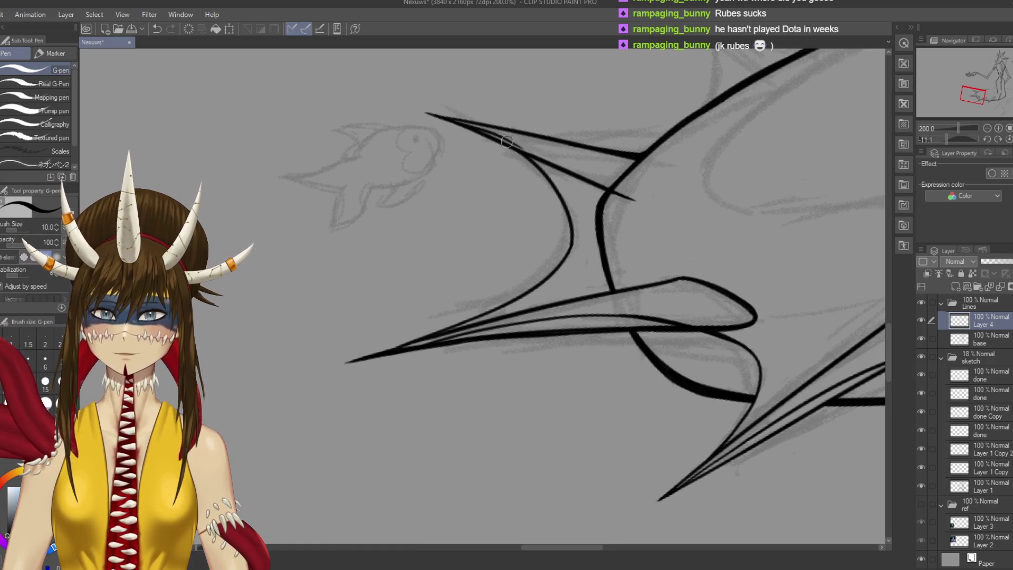
key(ctrl+z)
drag(455, 119, 551, 178)
key(ctrl+z)
key(ctrl+z)
drag(453, 120, 517, 146)
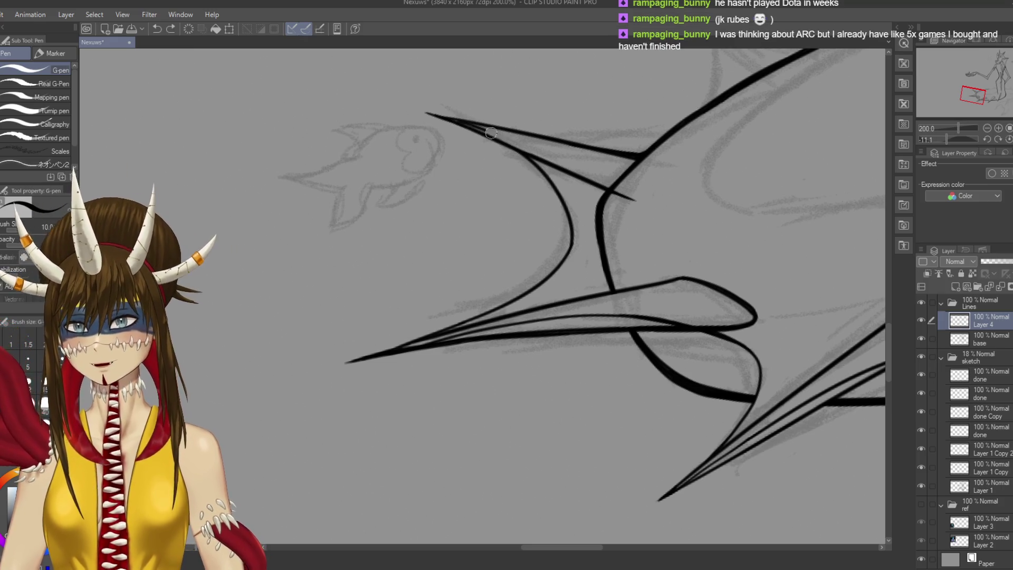
key(ctrl+z)
mouse_move(455, 118)
mouse_down()
mouse_move(525, 159)
mouse_move(471, 130)
mouse_move(521, 151)
mouse_up()
key(ctrl+z)
key(ctrl+z)
drag(455, 119, 579, 175)
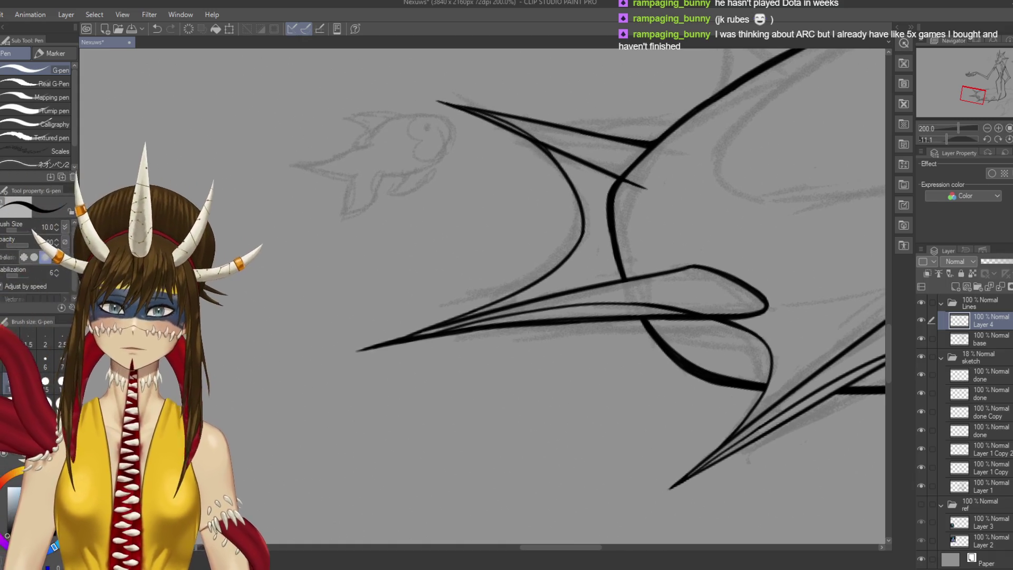
key(ctrl+z)
Ink over the two long diagonal sketch lines and save
mouse_move(580, 211)
mouse_down()
mouse_move(528, 343)
mouse_move(492, 370)
mouse_up()
scroll(493, 372, up, 2)
scroll(493, 372, up, 3)
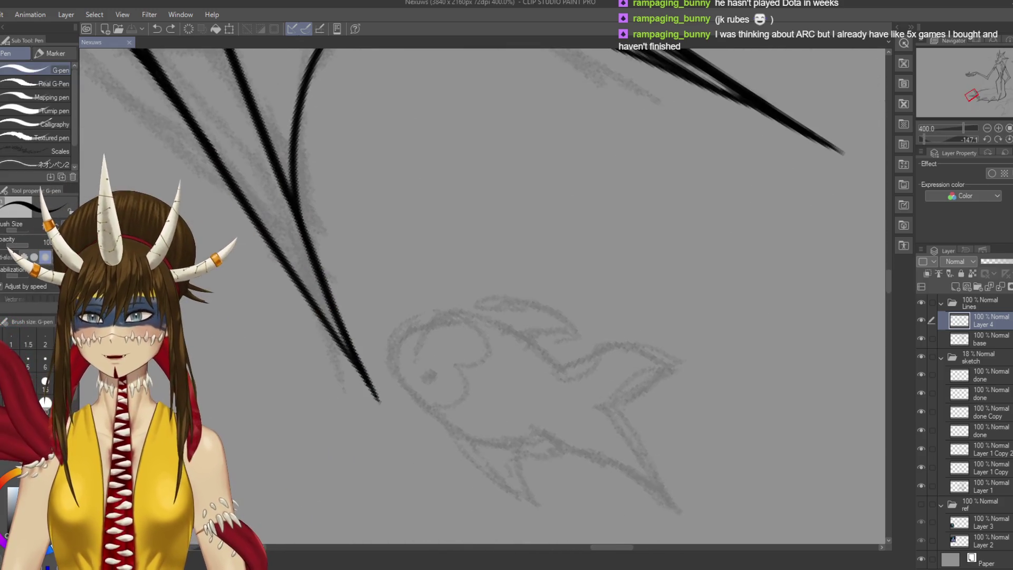
drag(290, 199, 358, 327)
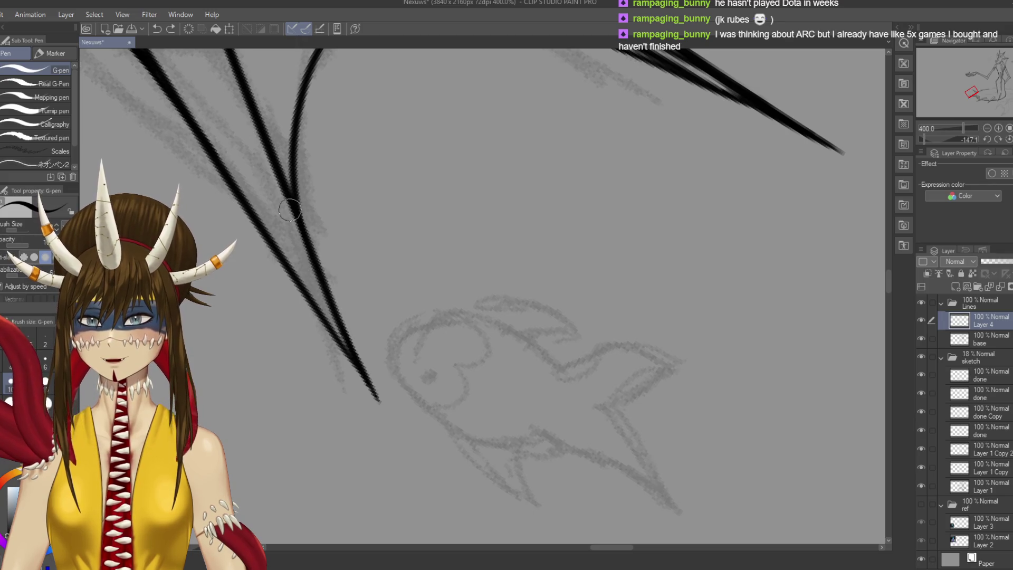
drag(297, 215, 367, 372)
key(ctrl+s)
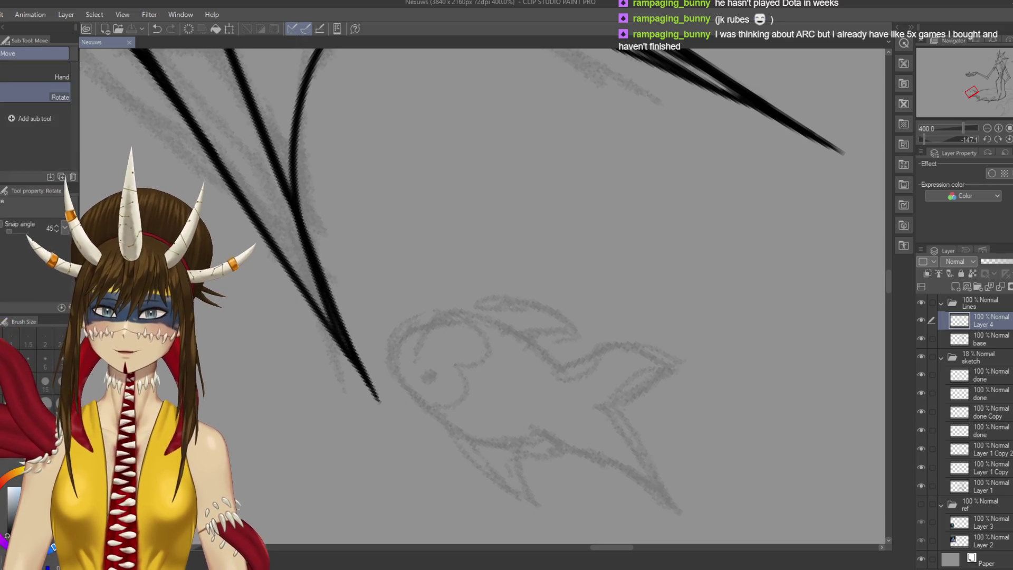
drag(616, 294, 652, 136)
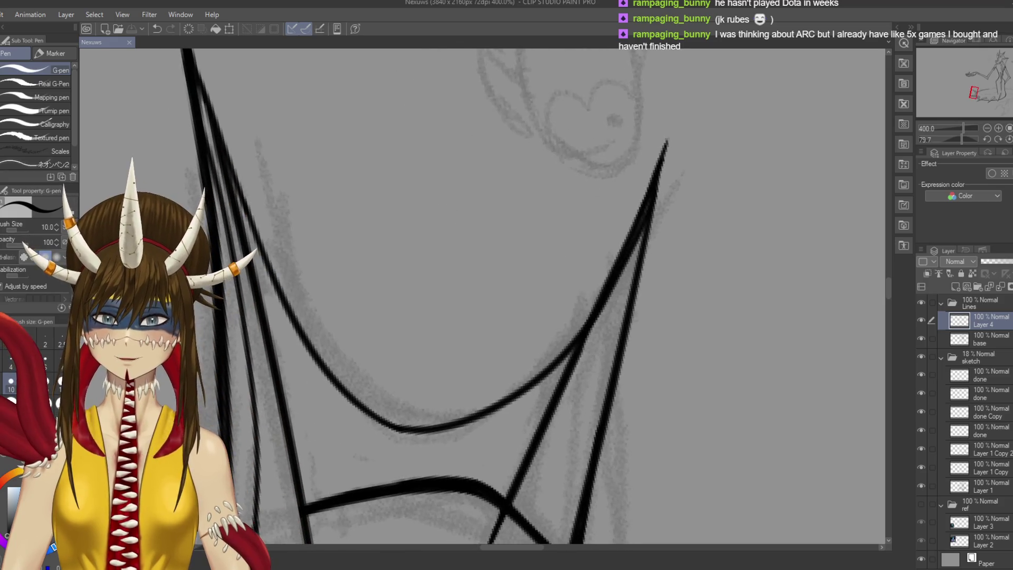
Erase the stray crossing stroke at the junction on the base layer, return to Layer 4, and save
scroll(482, 295, down, 3)
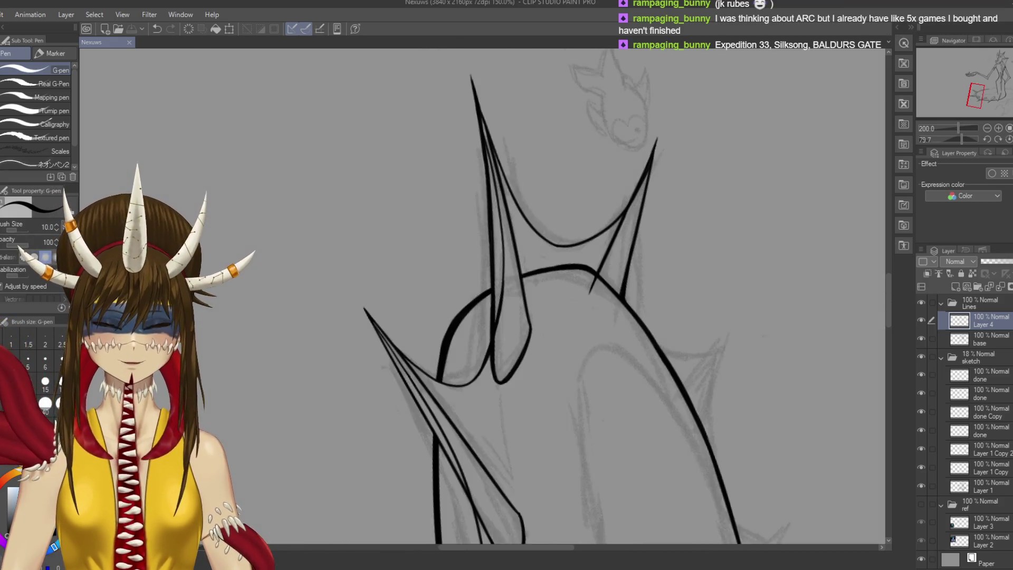
drag(626, 265, 547, 230)
scroll(546, 231, up, 5)
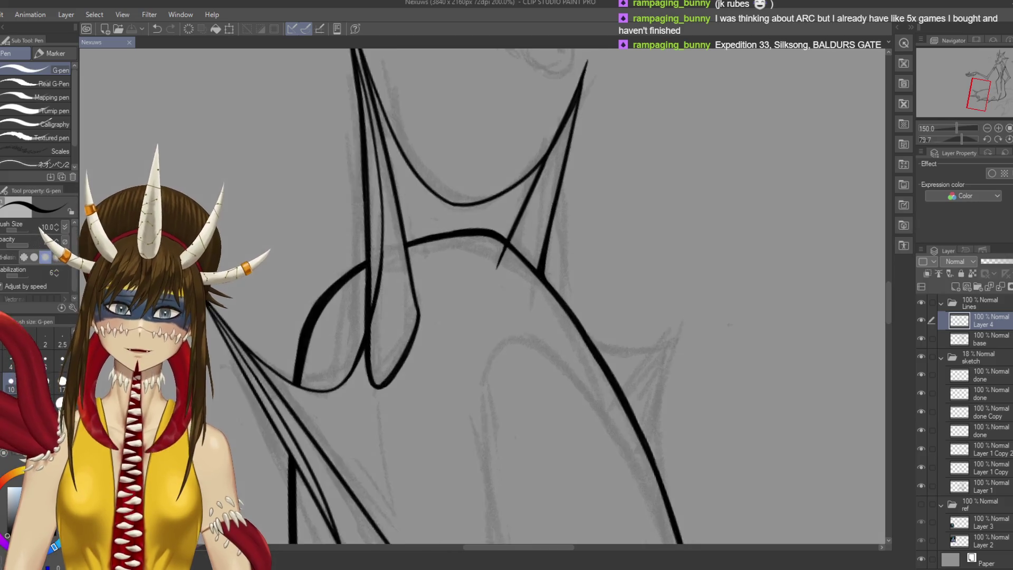
key(e)
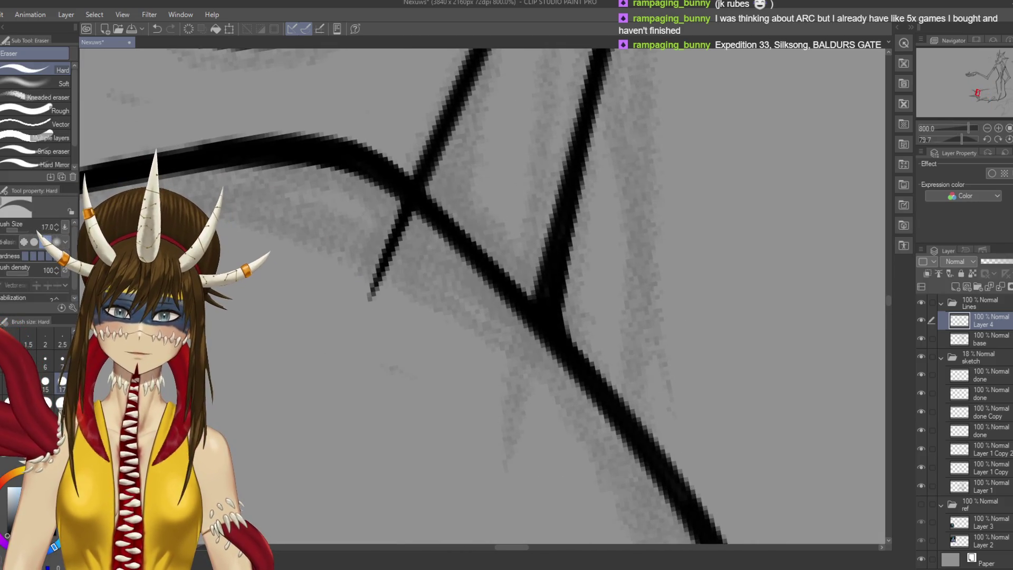
ctrl+shift+click(474, 227)
mouse_move(475, 182)
mouse_down()
mouse_move(454, 174)
mouse_move(493, 319)
mouse_move(516, 323)
mouse_move(511, 249)
mouse_move(549, 334)
mouse_move(554, 275)
mouse_up()
ctrl+shift+click(543, 300)
key(p)
key(ctrl+s)
scroll(560, 237, down, 6)
drag(607, 369, 512, 309)
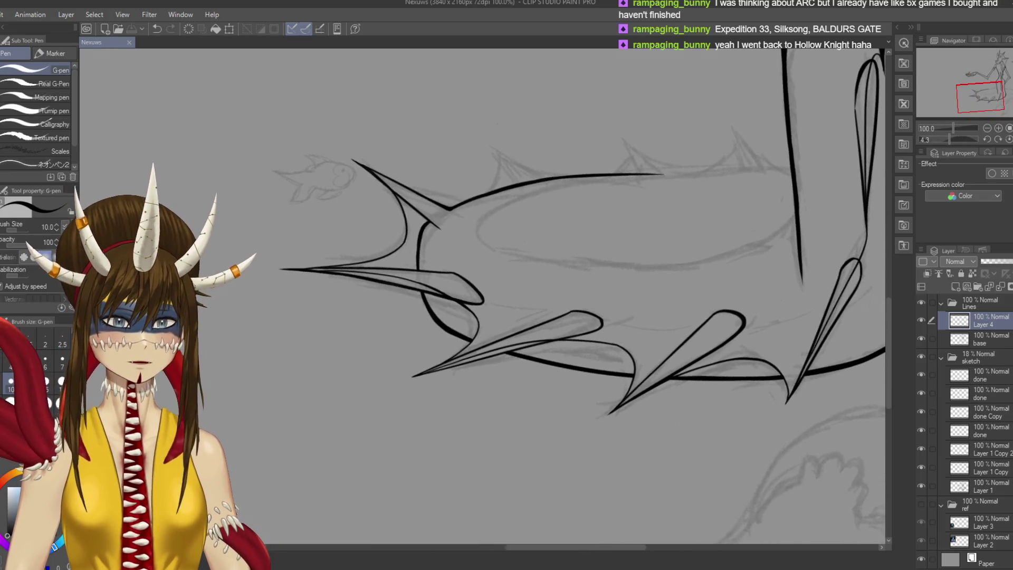
Zoom in on the spike-back junction, add a short stroke down-right from it, and save
scroll(445, 179, up, 5)
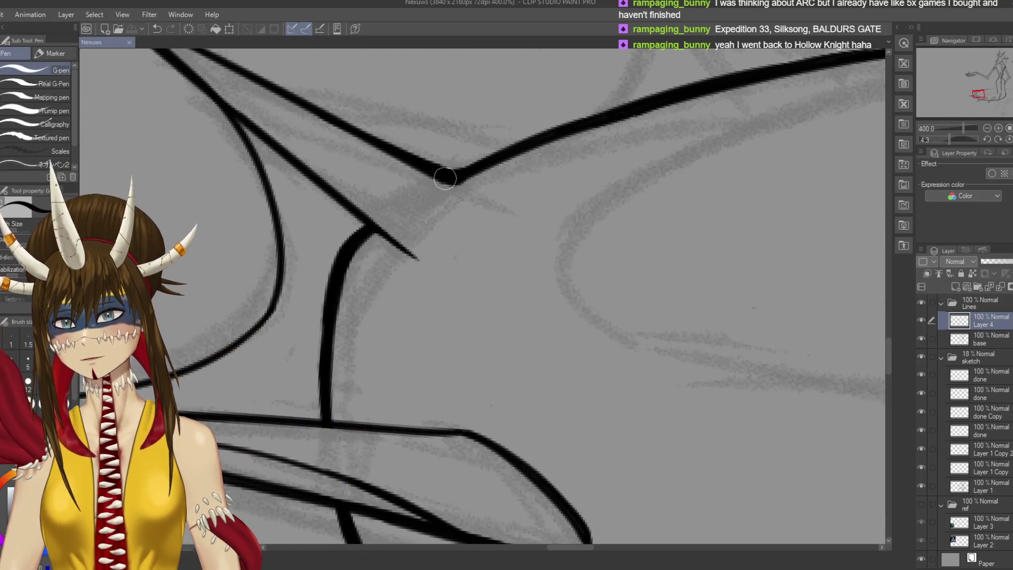
drag(445, 175, 472, 195)
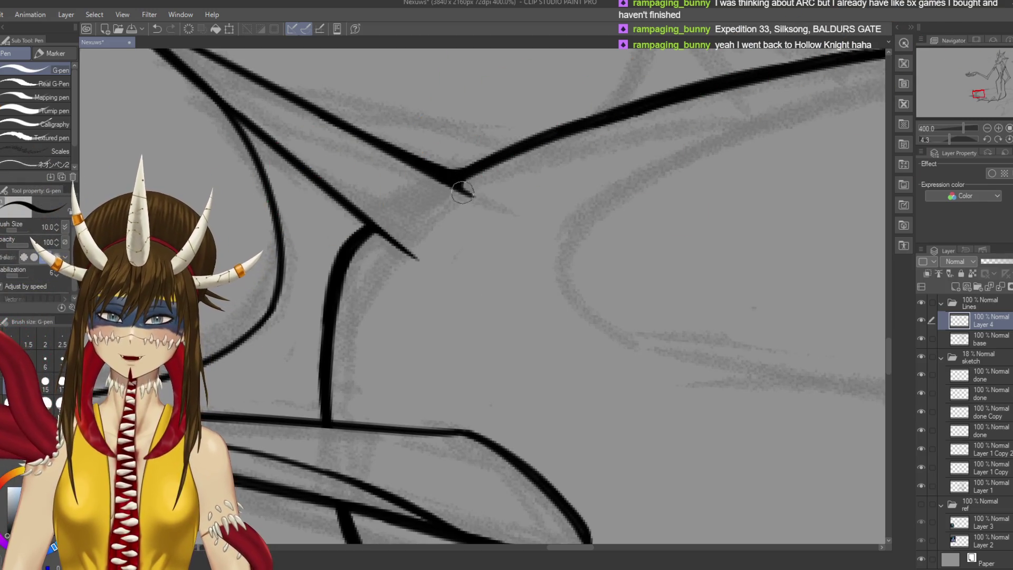
key(ctrl+s)
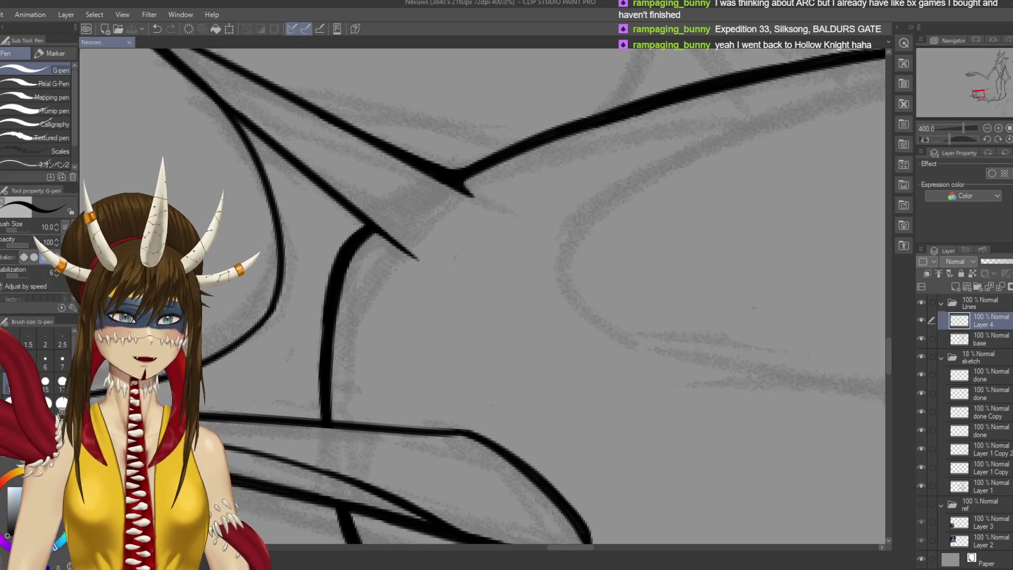
scroll(510, 206, down, 3)
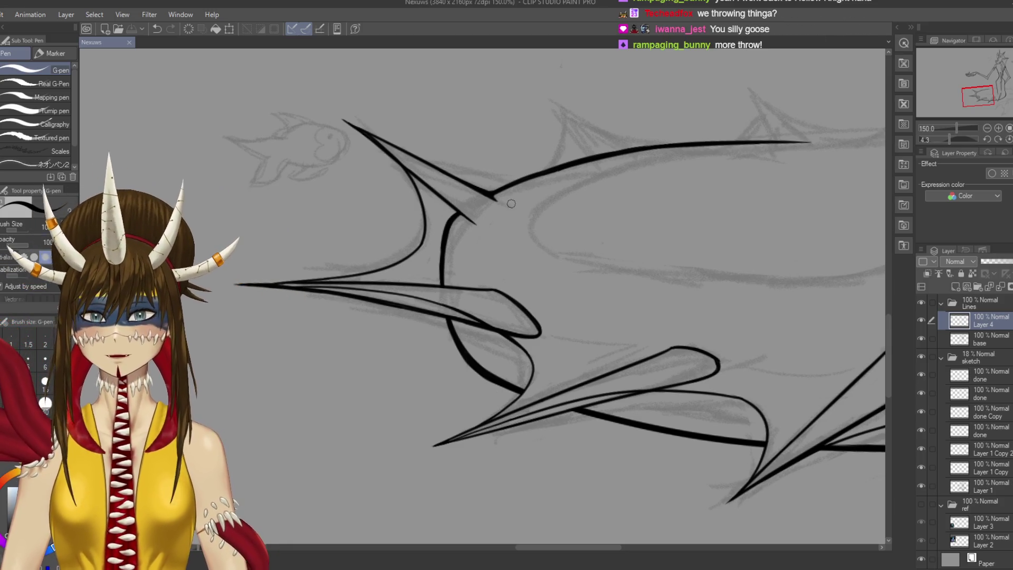
Draw a long size-15 G-pen line down the body and save
mouse_move(475, 285)
mouse_down()
mouse_move(190, 325)
mouse_move(71, 391)
mouse_move(174, 309)
mouse_move(174, 282)
mouse_up()
mouse_move(475, 369)
mouse_down()
mouse_move(575, 224)
mouse_move(597, 267)
mouse_up()
key(bracketright)
key(bracketright)
drag(555, 144, 569, 251)
key(ctrl+z)
drag(559, 141, 550, 322)
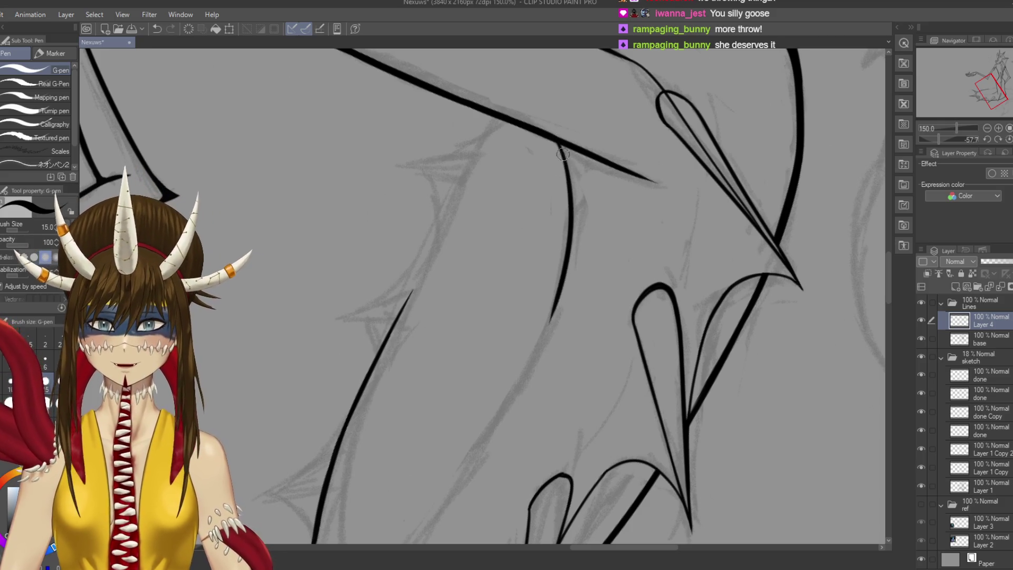
mouse_move(554, 159)
mouse_down()
mouse_move(606, 200)
mouse_move(638, 253)
mouse_move(650, 305)
mouse_up()
key(ctrl+s)
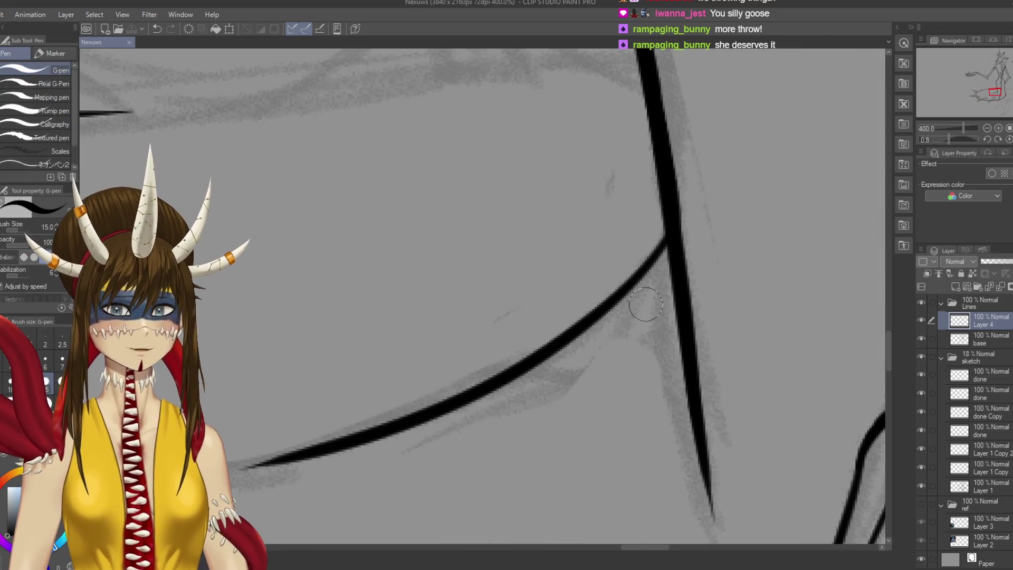
Switch the pen to size 8 and thicken the junction where the curve meets the vertical line
key(bracketleft)
key(bracketleft)
key(bracketleft)
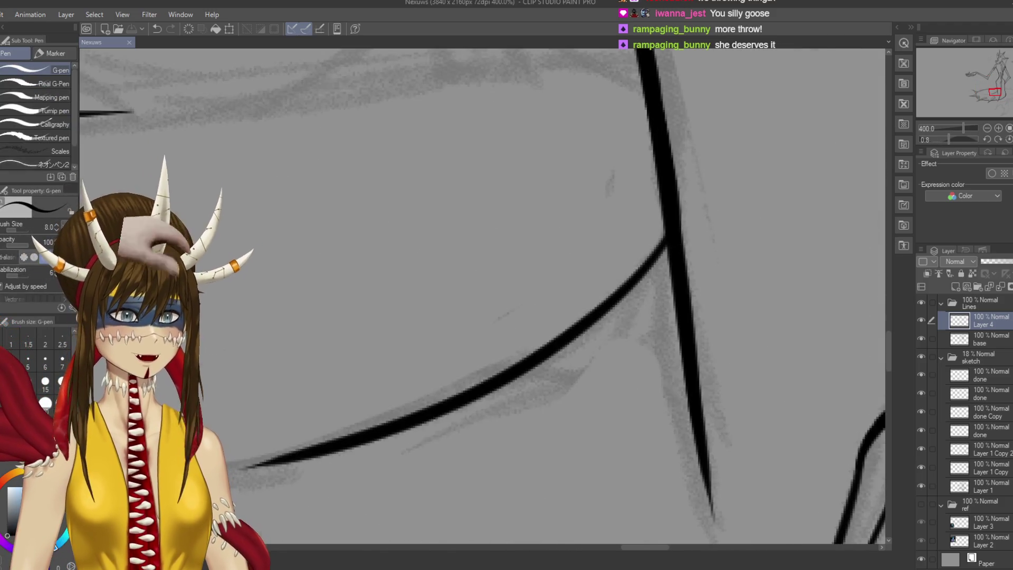
scroll(685, 238, down, 3)
drag(685, 238, 641, 235)
scroll(658, 148, up, 2)
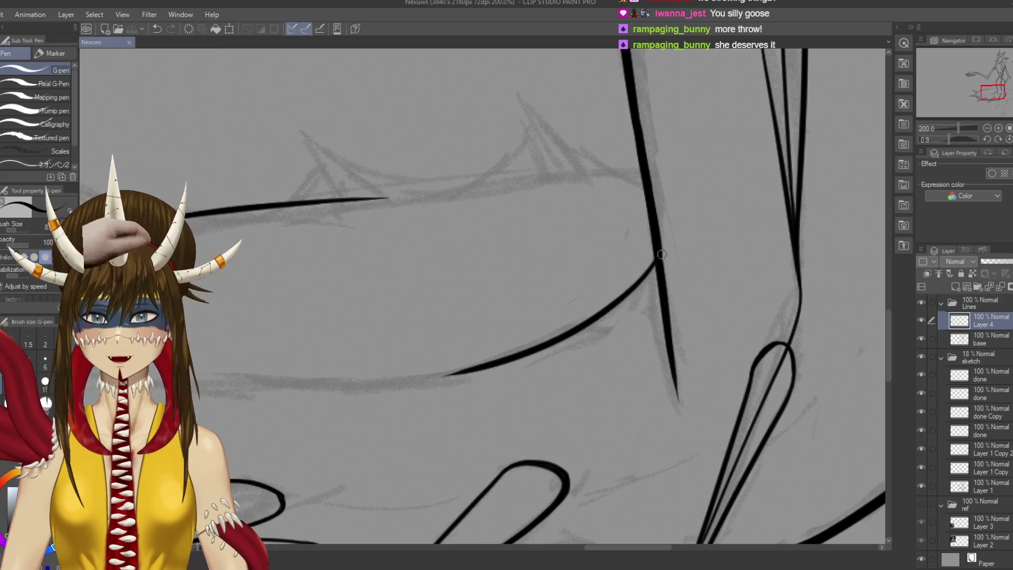
key(ctrl+z)
mouse_move(650, 240)
mouse_down()
mouse_move(636, 289)
mouse_move(642, 275)
mouse_up()
key(ctrl+z)
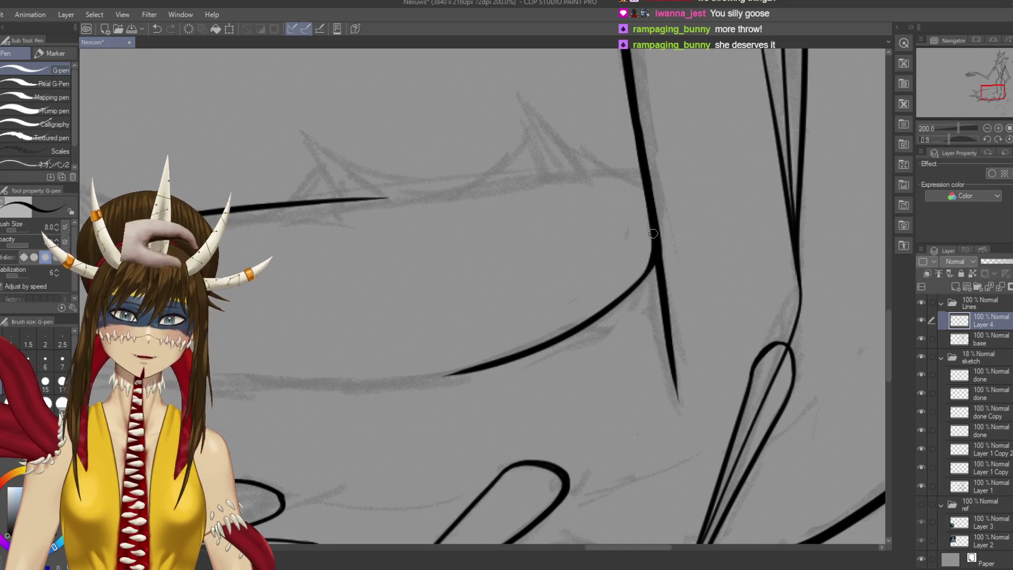
key(ctrl+s)
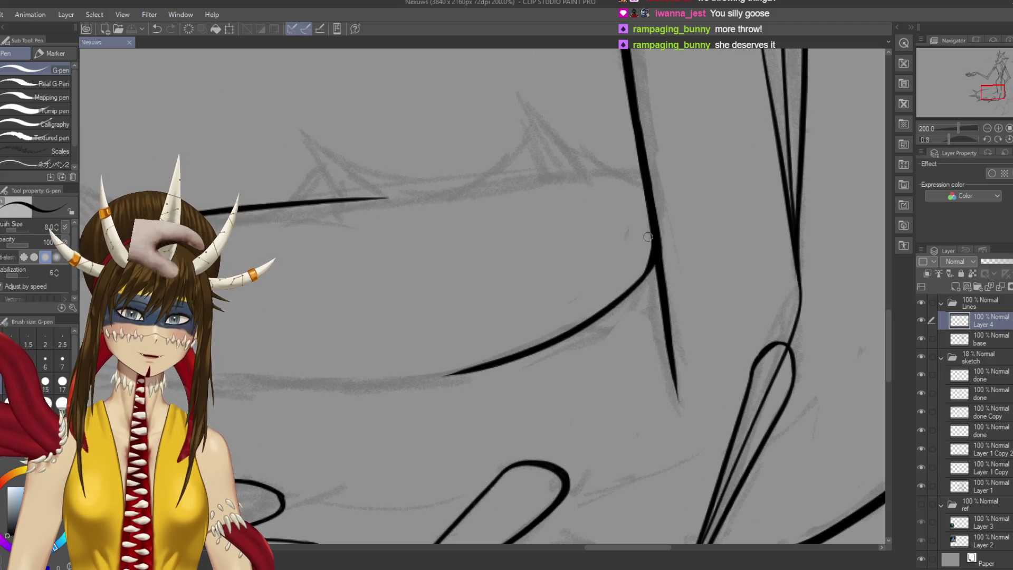
drag(652, 238, 629, 294)
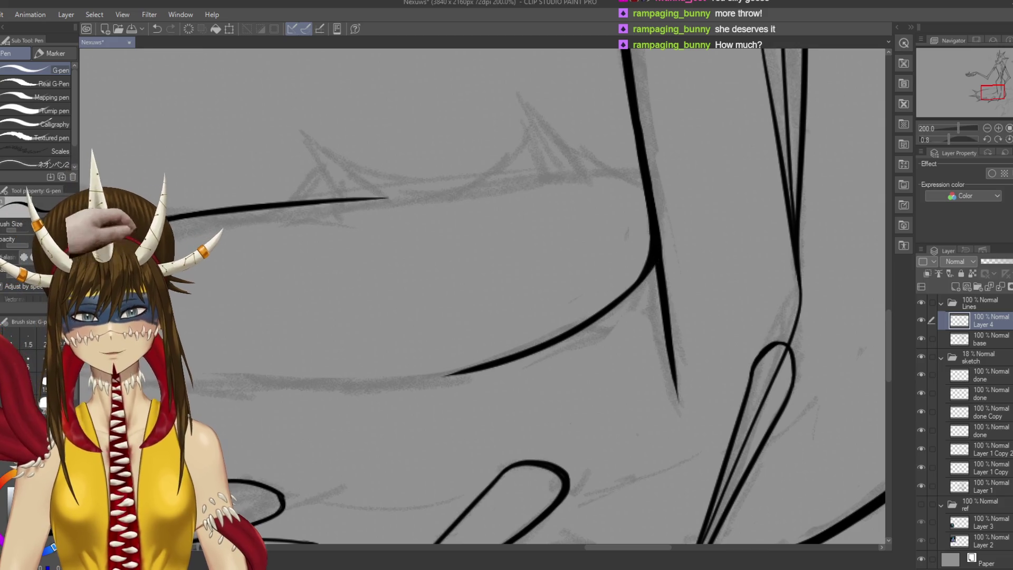
Save the dragon line art and rotate the view to a comfortable drawing angle
key(ctrl+s)
drag(562, 294, 606, 304)
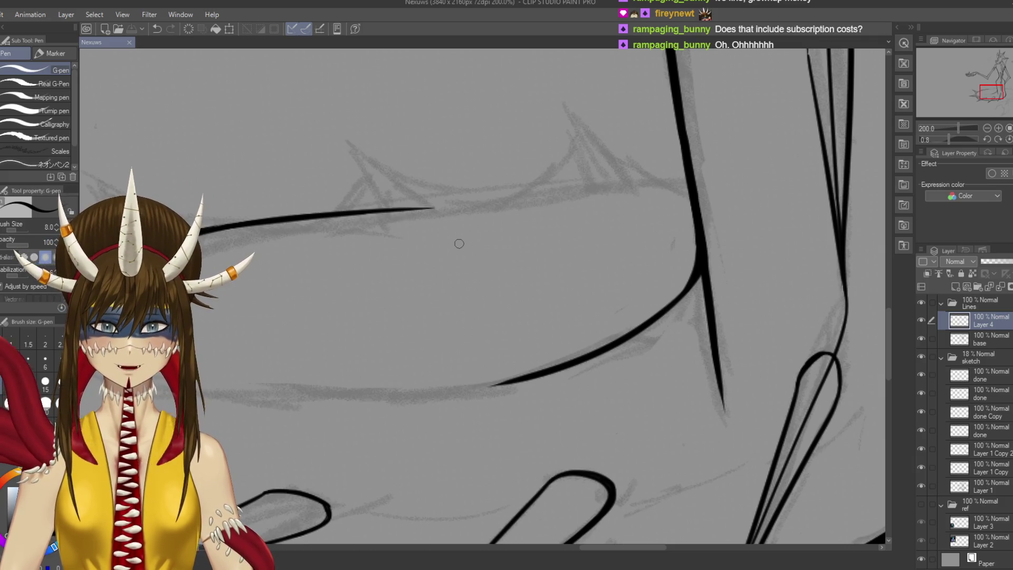
key(r)
mouse_move(496, 322)
mouse_down()
mouse_move(528, 343)
mouse_move(569, 422)
mouse_move(606, 296)
mouse_move(528, 200)
mouse_move(434, 301)
mouse_up()
At pen size 12, redraw the leg's inner line upward along the sketch, then save
scroll(432, 249, down, 1)
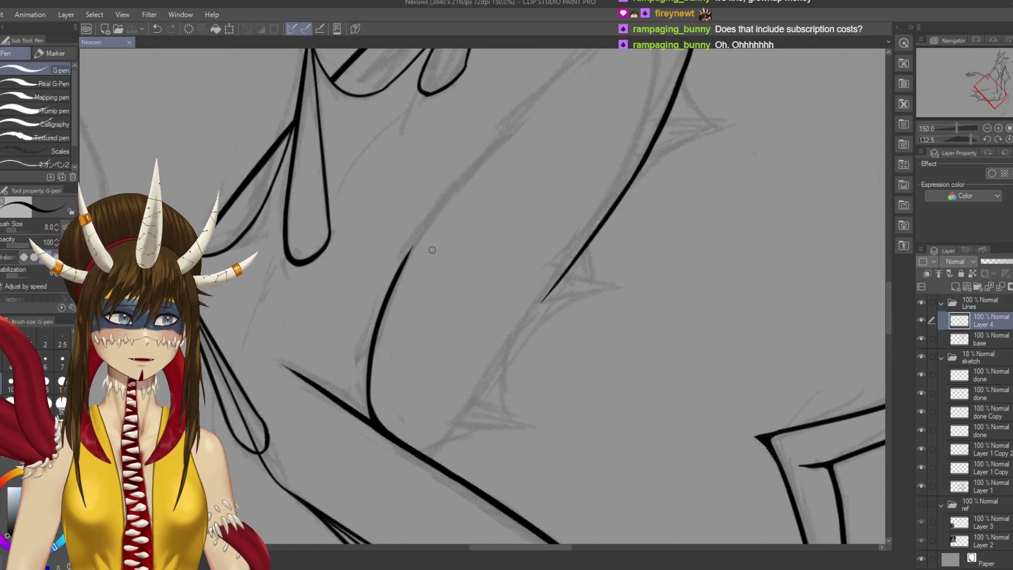
key(bracketright)
key(bracketright)
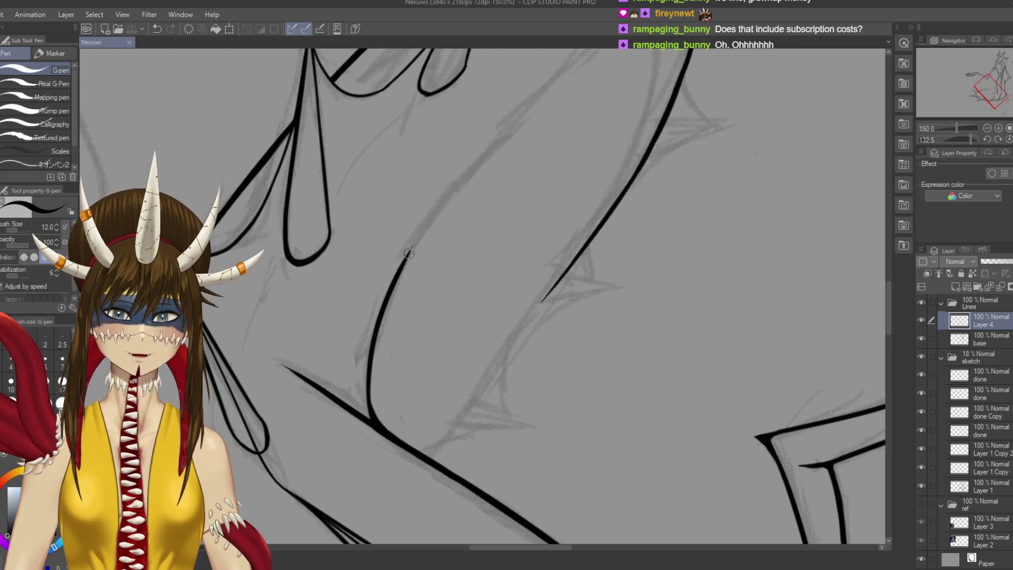
drag(401, 261, 516, 117)
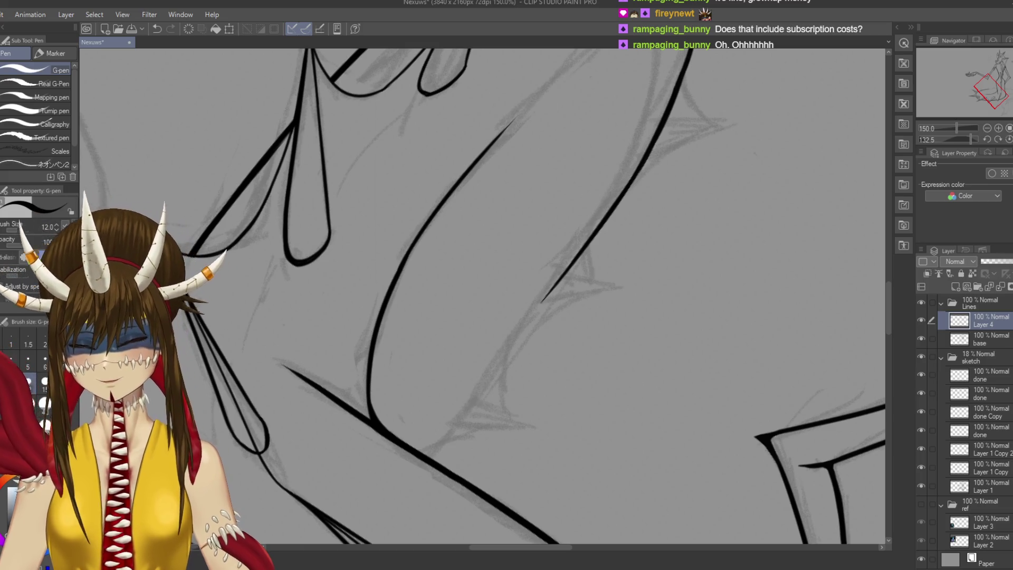
key(ctrl+z)
drag(401, 270, 519, 110)
key(ctrl+z)
mouse_move(400, 270)
mouse_down()
mouse_move(530, 95)
mouse_move(411, 255)
mouse_move(519, 110)
mouse_up()
key(ctrl+z)
key(ctrl+z)
drag(404, 269, 530, 109)
key(ctrl+z)
drag(401, 266, 552, 70)
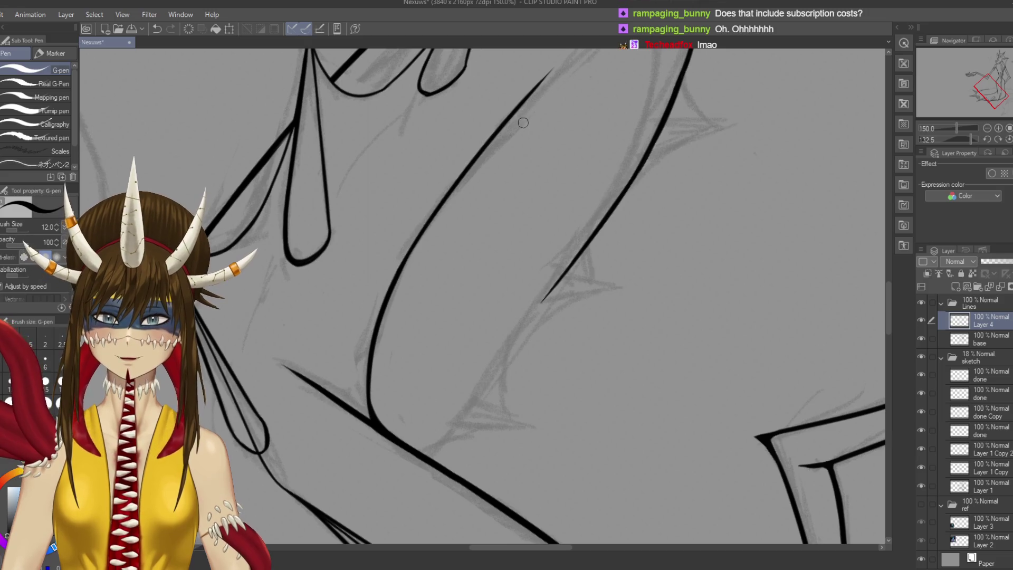
key(ctrl+s)
Increase the pen size to 17 and prepare to rotate the canvas view
key(bracketright)
key(bracketright)
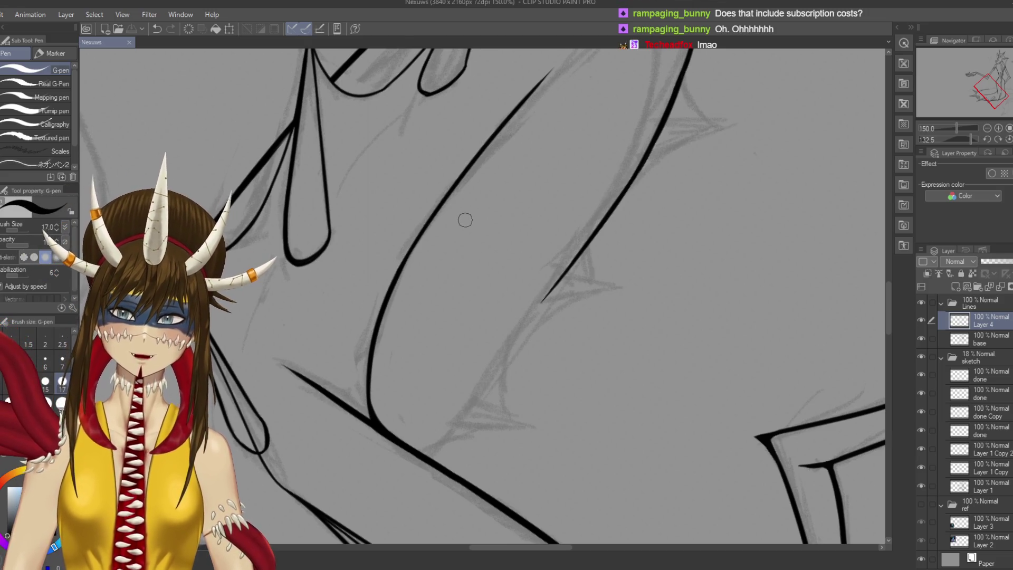
scroll(454, 200, down, 2)
key(shift+space)
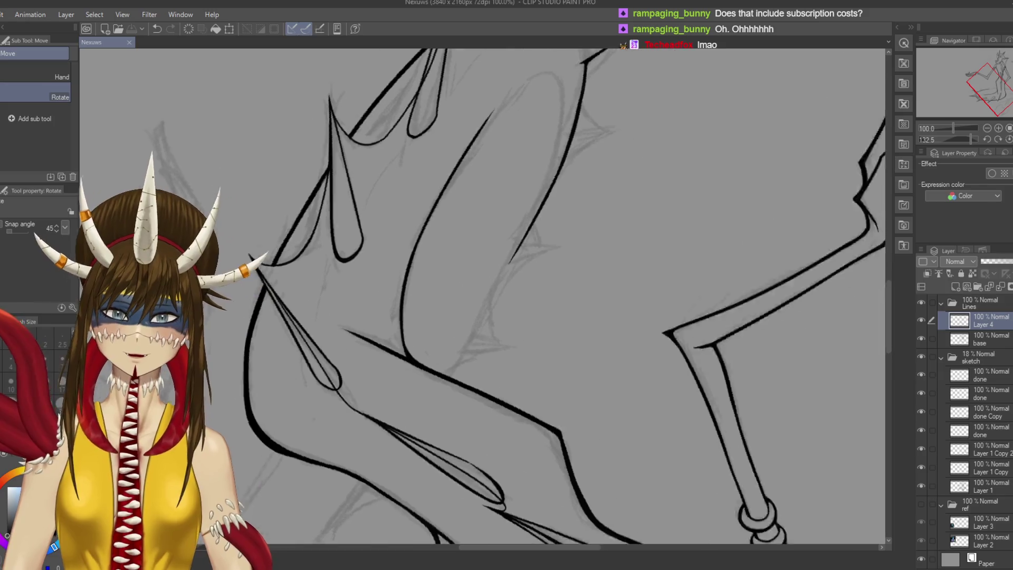
Rotate the view back upright and ink a short stroke down the leg near the tail
mouse_move(633, 222)
mouse_down()
mouse_move(527, 138)
mouse_move(454, 132)
mouse_up()
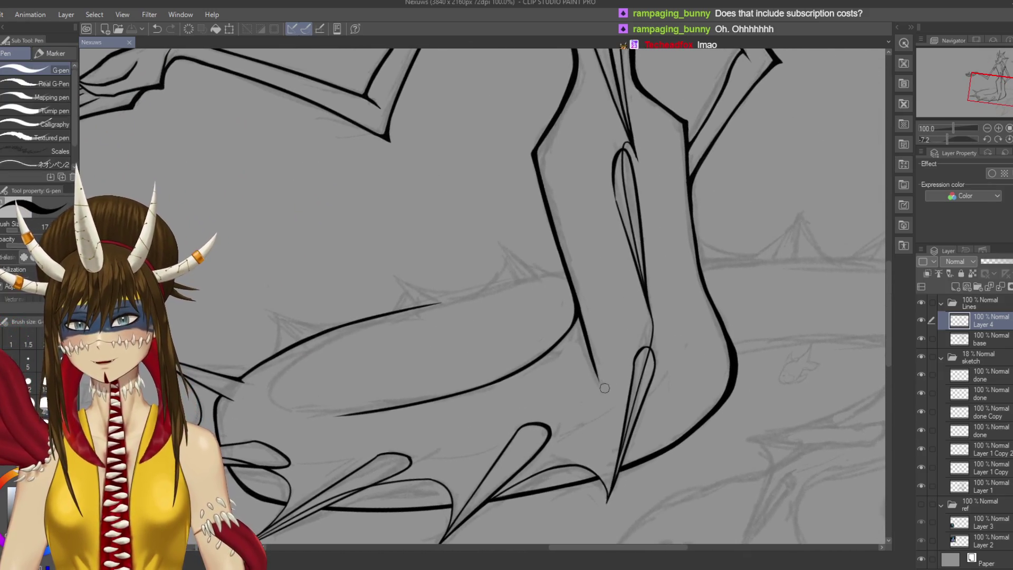
drag(453, 316, 443, 327)
mouse_move(549, 370)
mouse_down()
mouse_move(578, 337)
mouse_move(586, 255)
mouse_move(580, 309)
mouse_up()
key(ctrl+z)
drag(586, 253, 580, 309)
key(ctrl+z)
drag(588, 264, 578, 311)
Erase the stray branch line by the leg on the base layer
key(e)
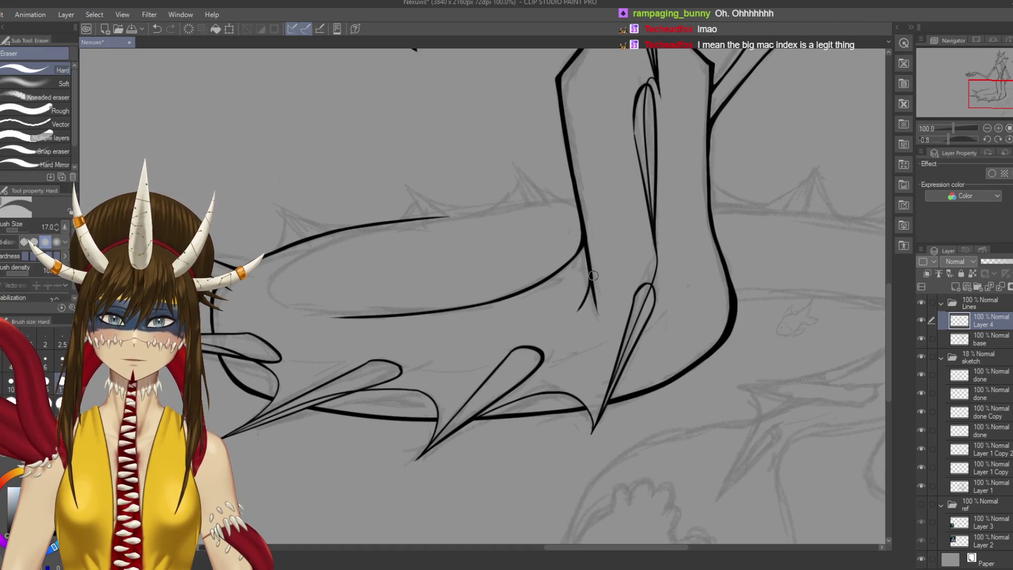
ctrl+shift+click(591, 275)
drag(591, 274, 583, 385)
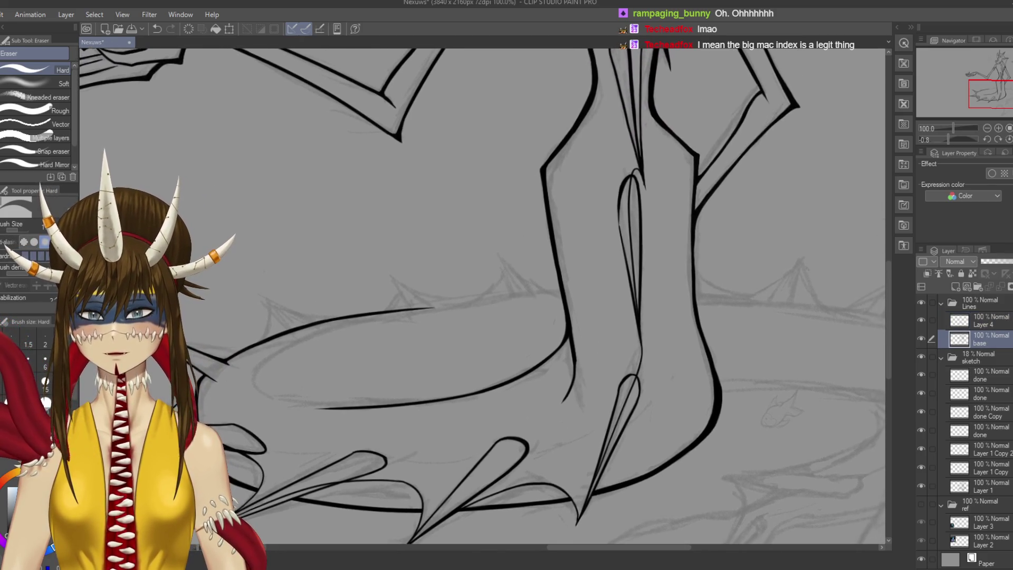
scroll(601, 399, up, 2)
scroll(601, 400, up, 3)
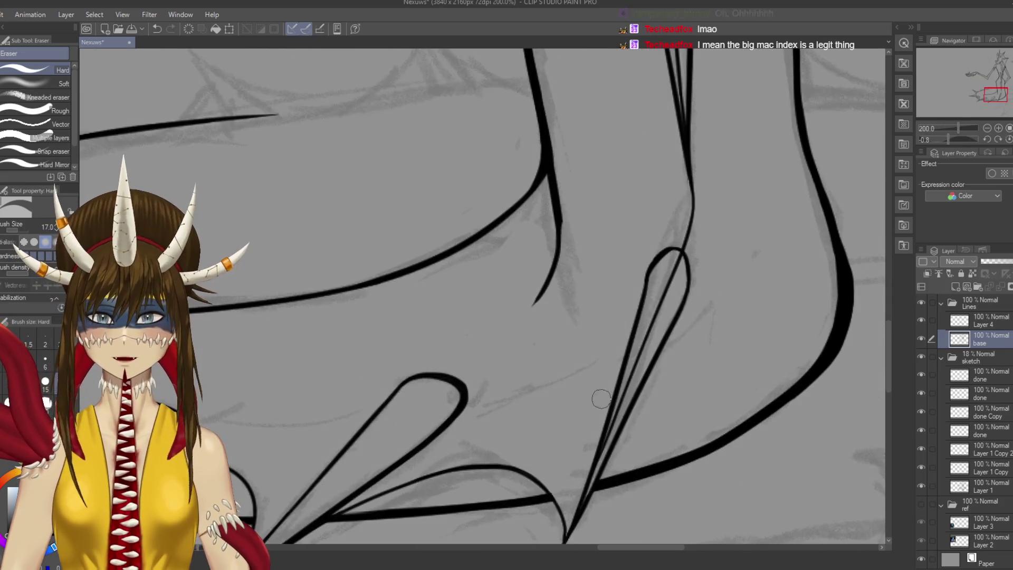
drag(581, 240, 619, 224)
Return to the inking pen, save the line art, and zoom out
key(p)
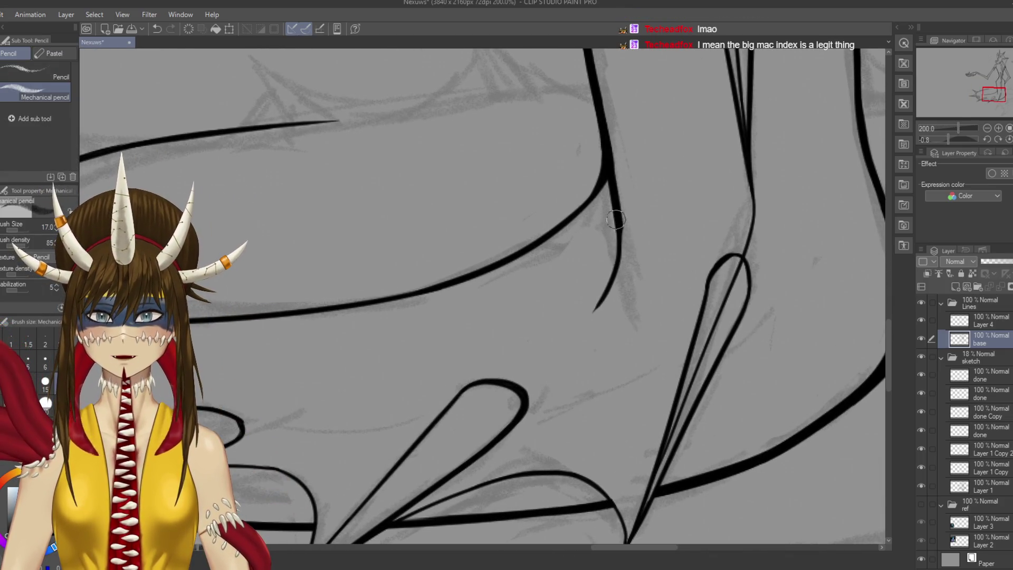
key(p)
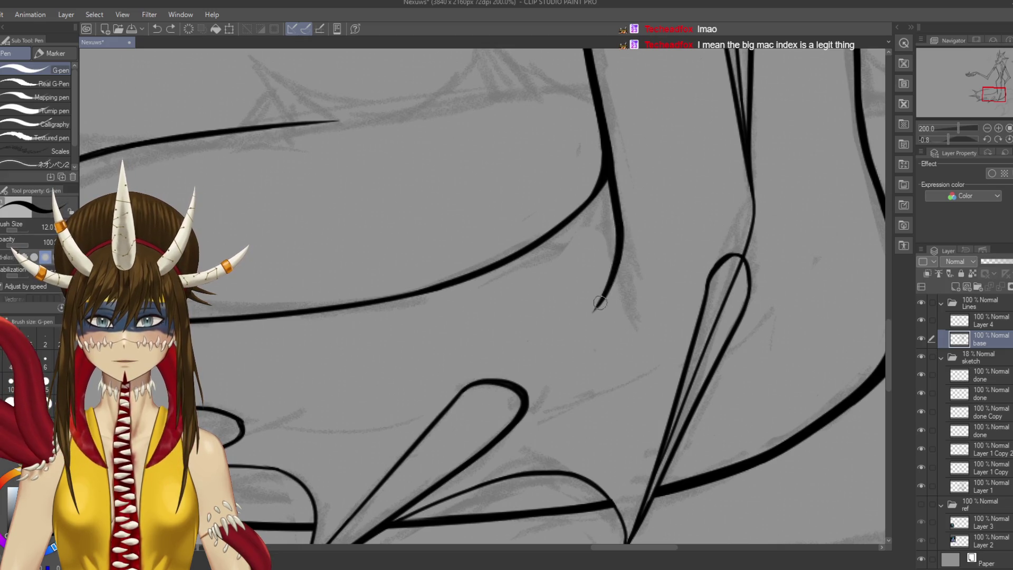
key(ctrl+s)
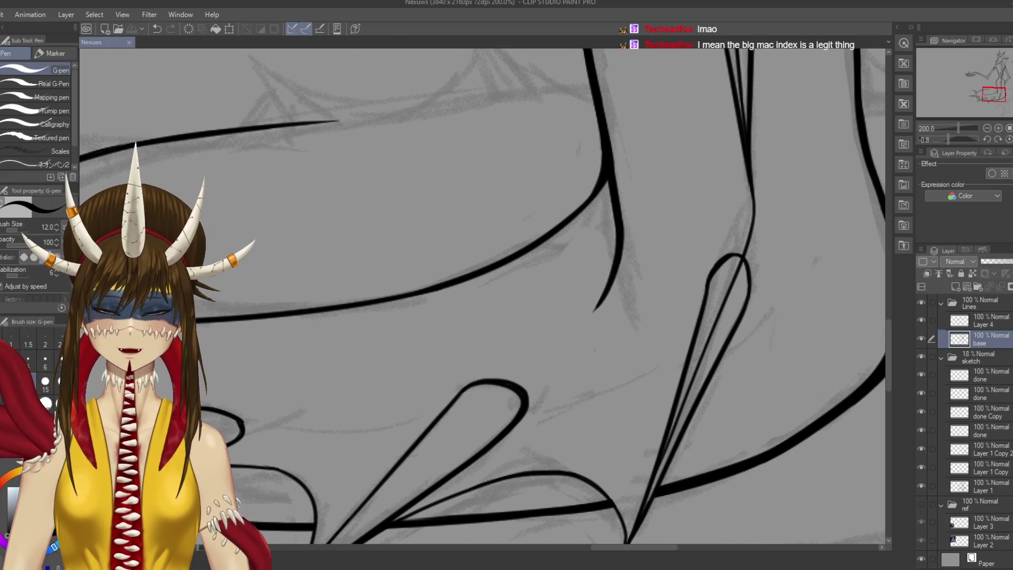
key(ctrl+minus)
key(ctrl+minus)
key(ctrl+minus)
key(ctrl+minus)
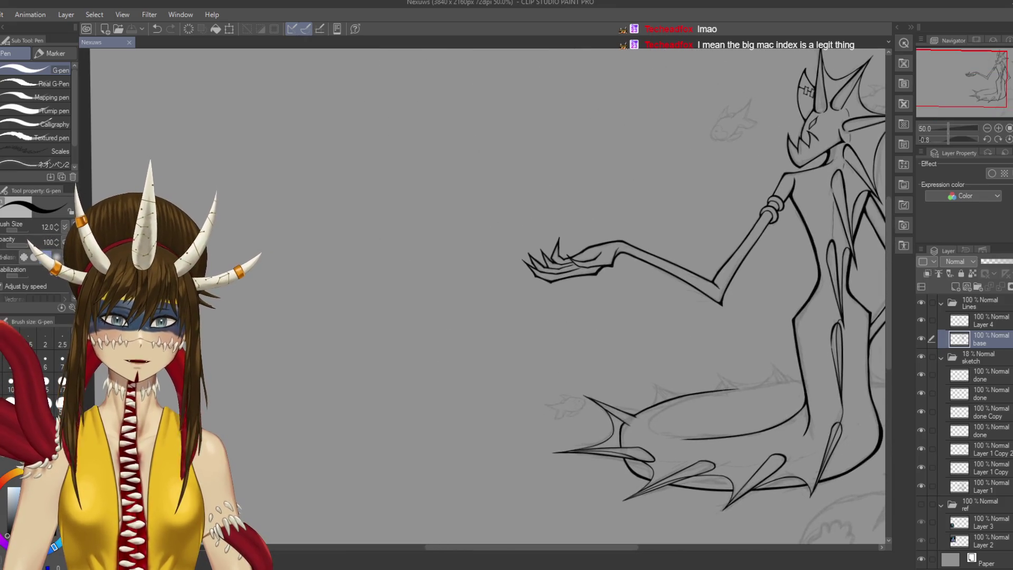
key(ctrl+v)
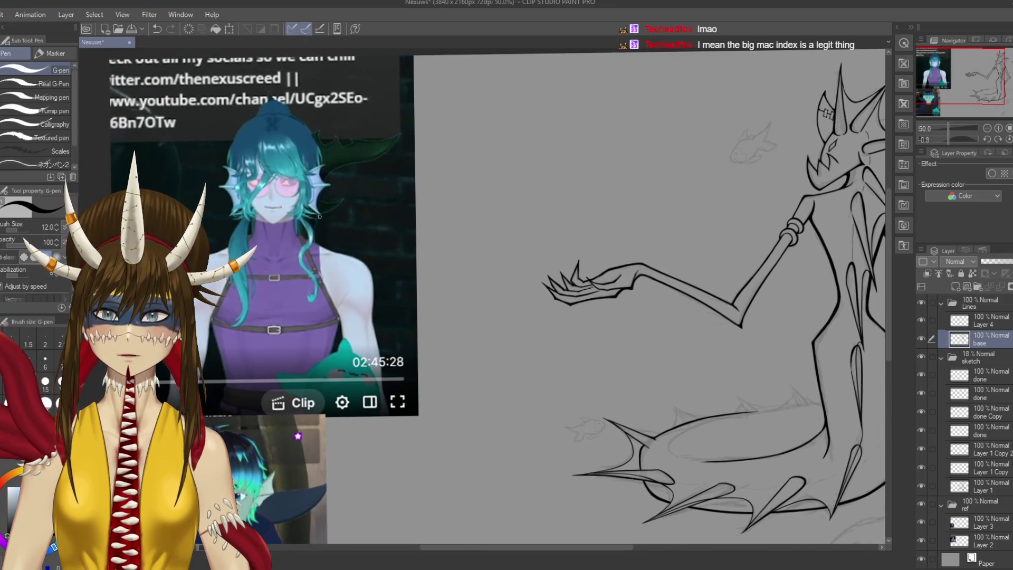
drag(543, 285, 364, 232)
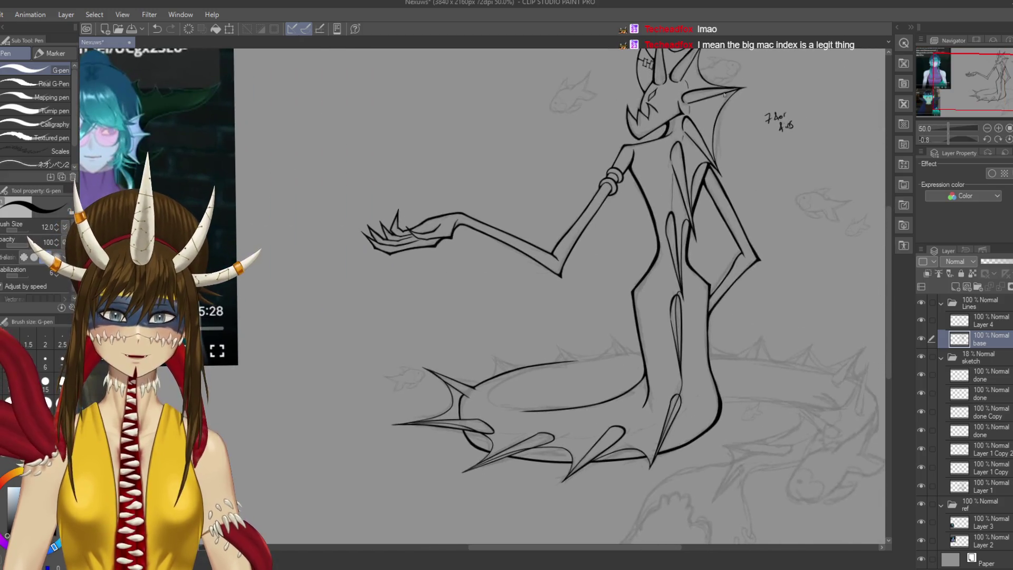
scroll(576, 372, down, 1)
scroll(389, 335, up, 3)
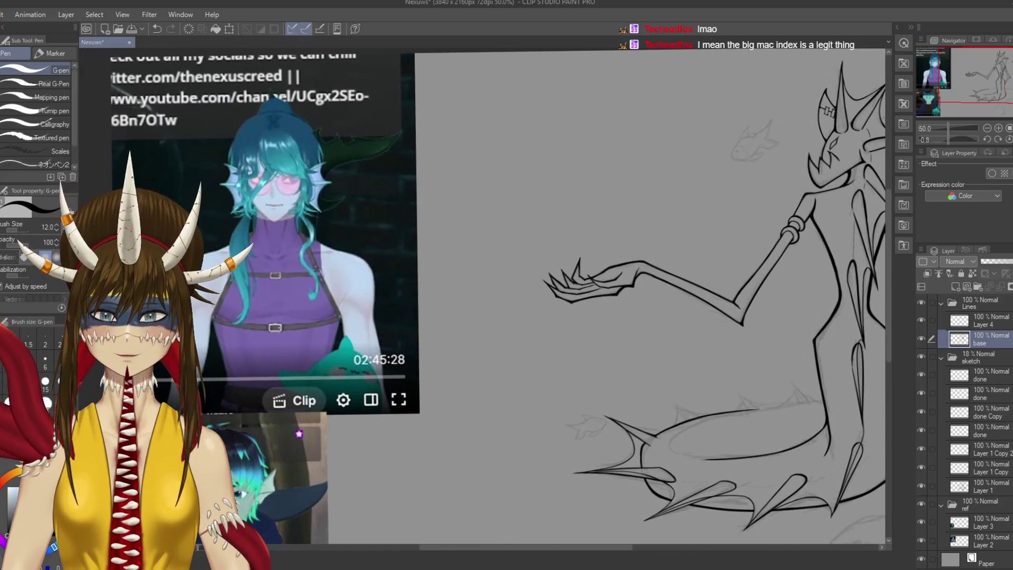
drag(543, 279, 269, 245)
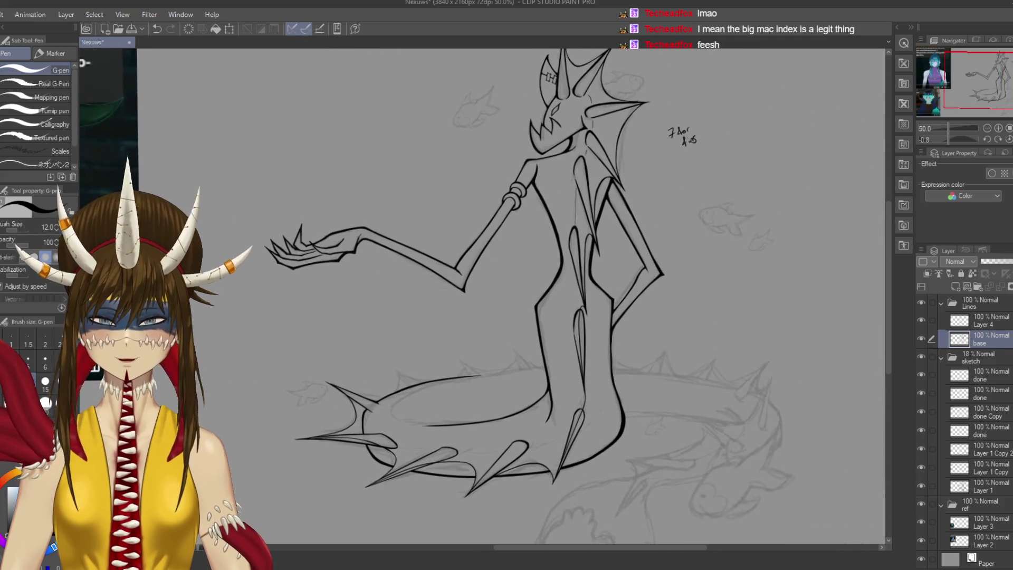
drag(587, 244, 571, 319)
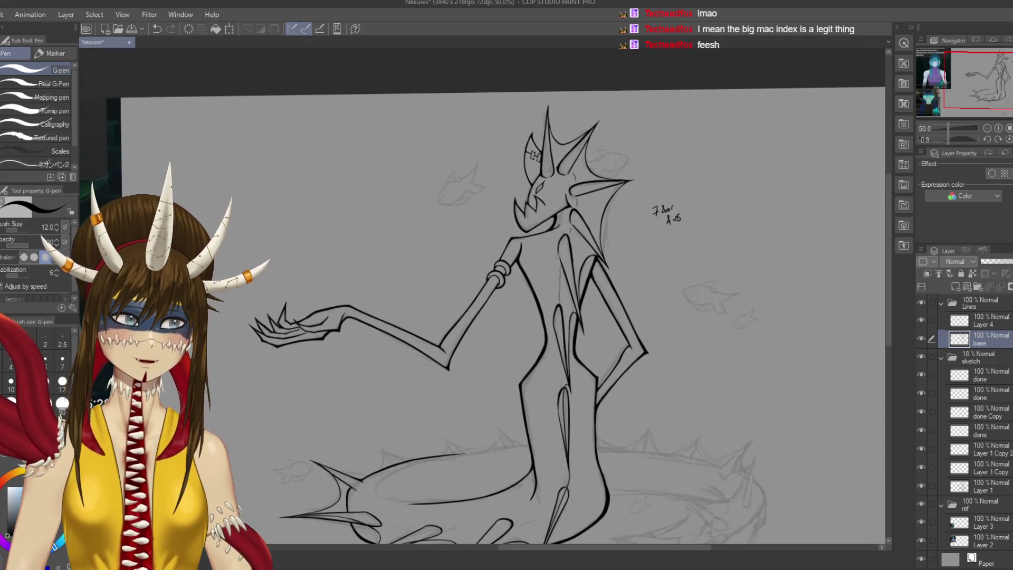
drag(756, 415, 732, 349)
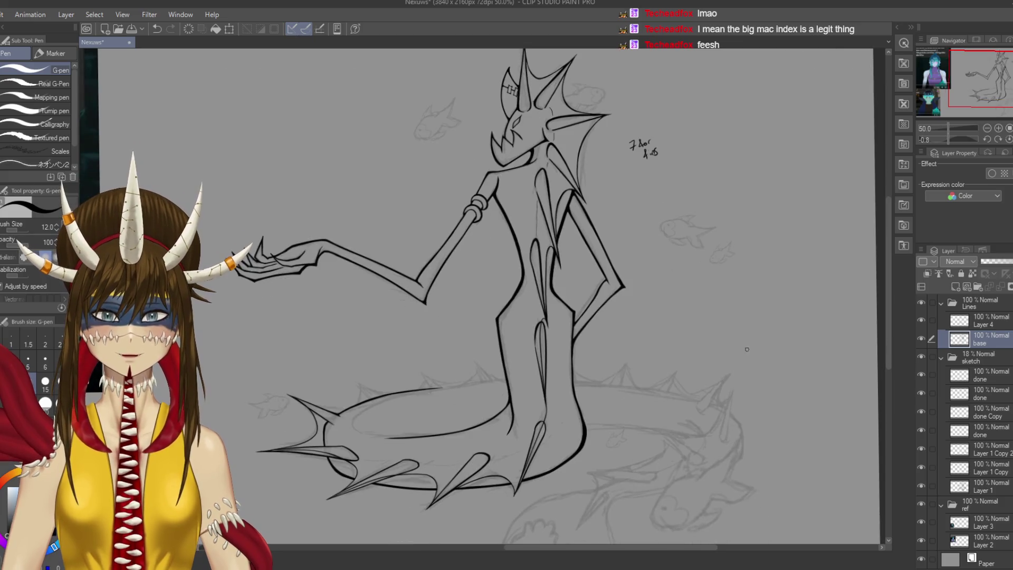
key(Delete)
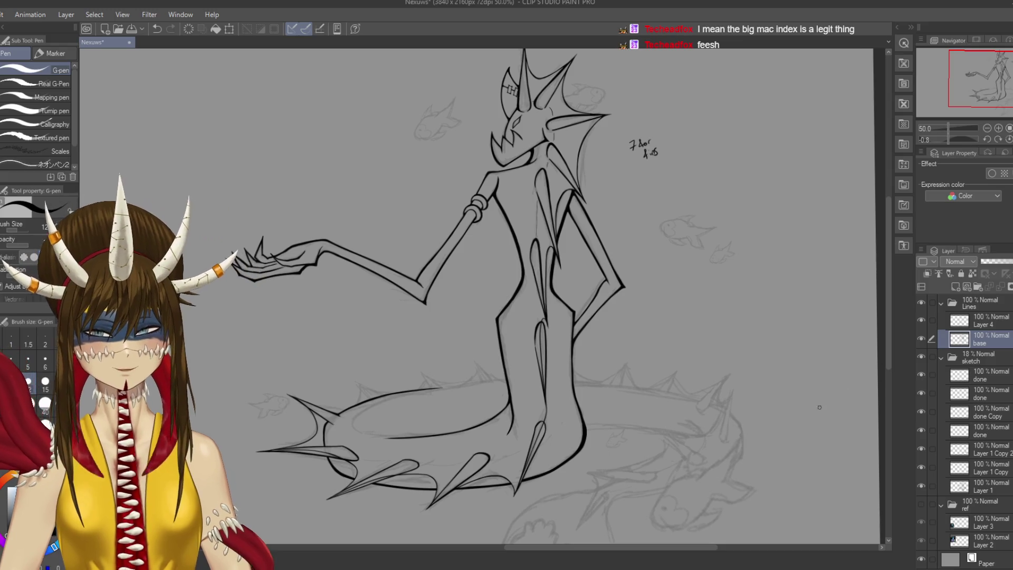
key(ctrl+s)
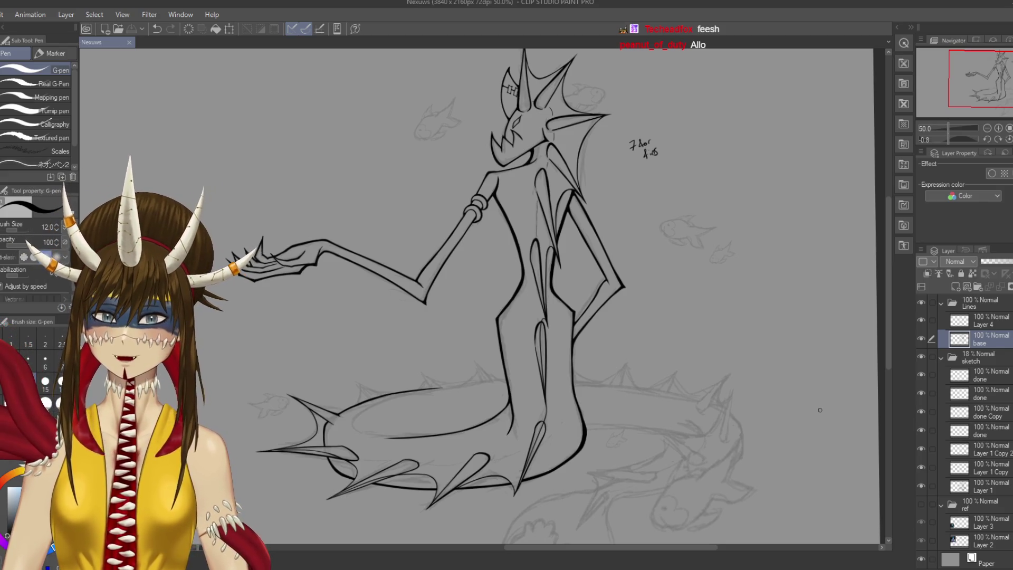
Retrace and smooth the ink outline of the leg above the tail, then save
scroll(527, 353, up, 3)
drag(524, 355, 565, 302)
drag(549, 260, 567, 302)
drag(545, 244, 570, 324)
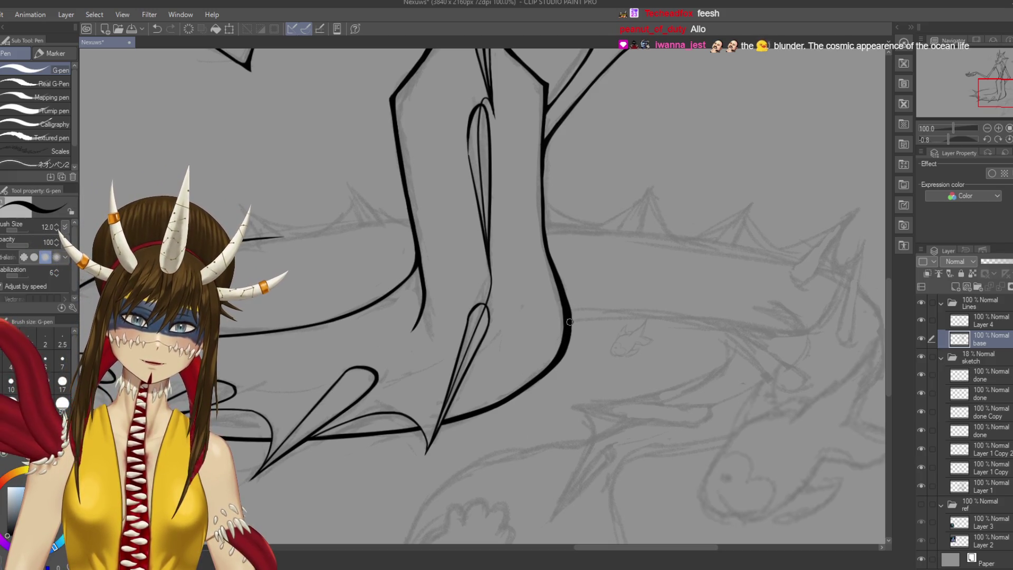
key(ctrl+s)
Try curved and hatch strokes across the torso, undo them, and save
drag(354, 386, 586, 451)
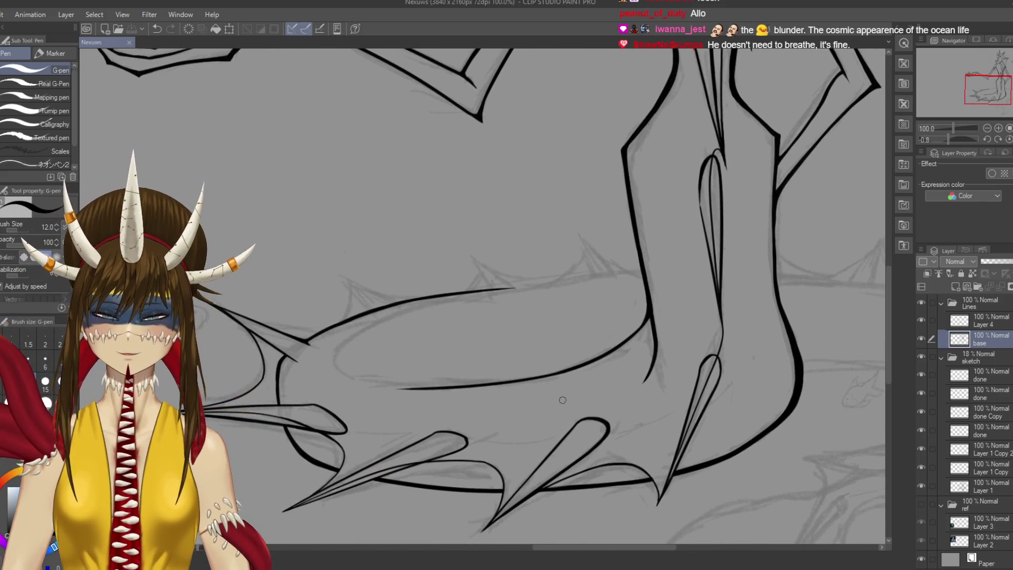
drag(562, 399, 509, 567)
mouse_move(527, 222)
mouse_down()
mouse_move(462, 480)
mouse_move(459, 312)
mouse_move(403, 334)
mouse_move(453, 291)
mouse_up()
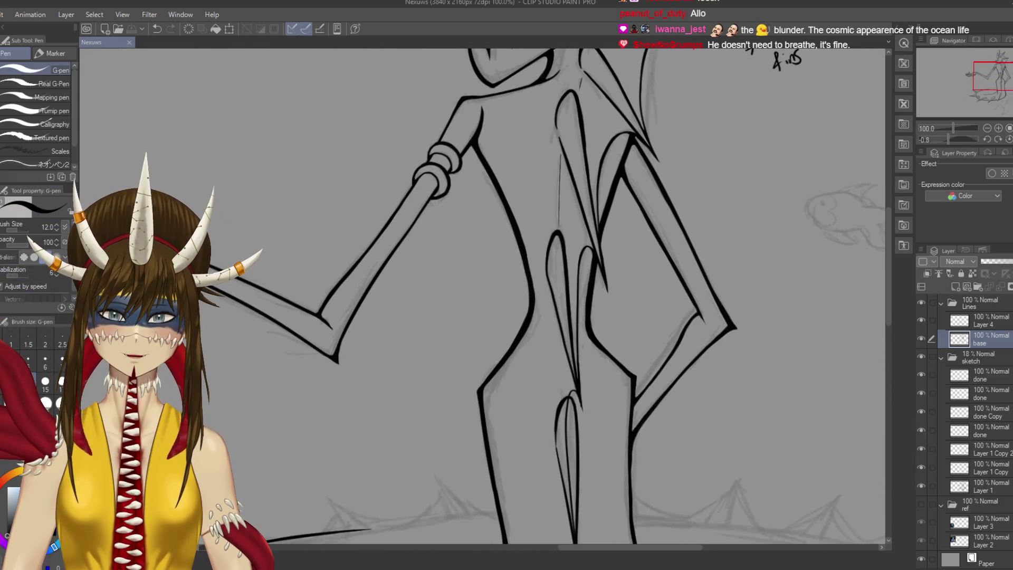
mouse_move(503, 194)
mouse_down()
mouse_move(551, 197)
mouse_move(559, 253)
mouse_up()
mouse_move(607, 200)
mouse_down()
mouse_move(585, 214)
mouse_move(573, 247)
mouse_up()
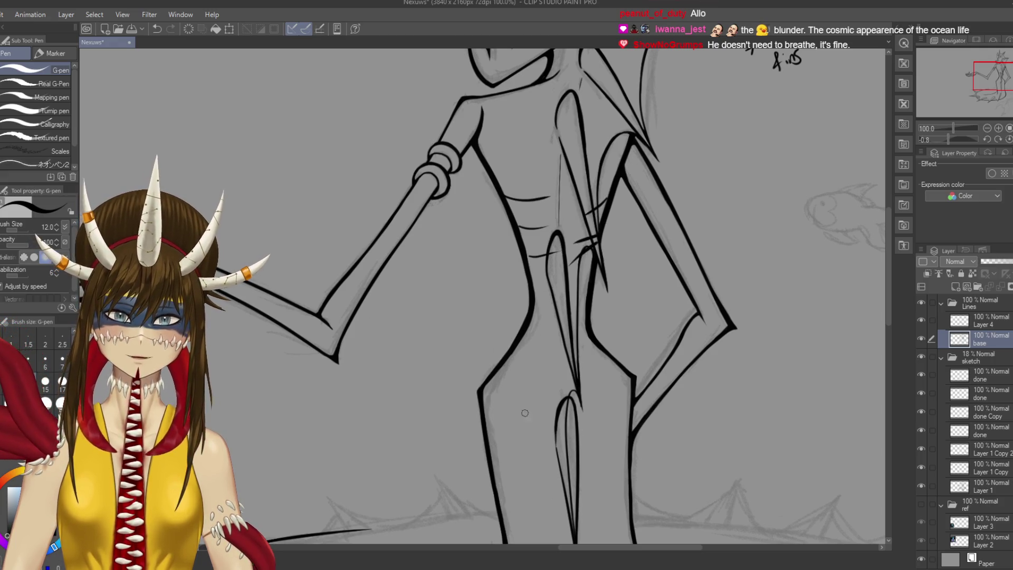
key(ctrl+z)
key(ctrl+z)
key(ctrl+z)
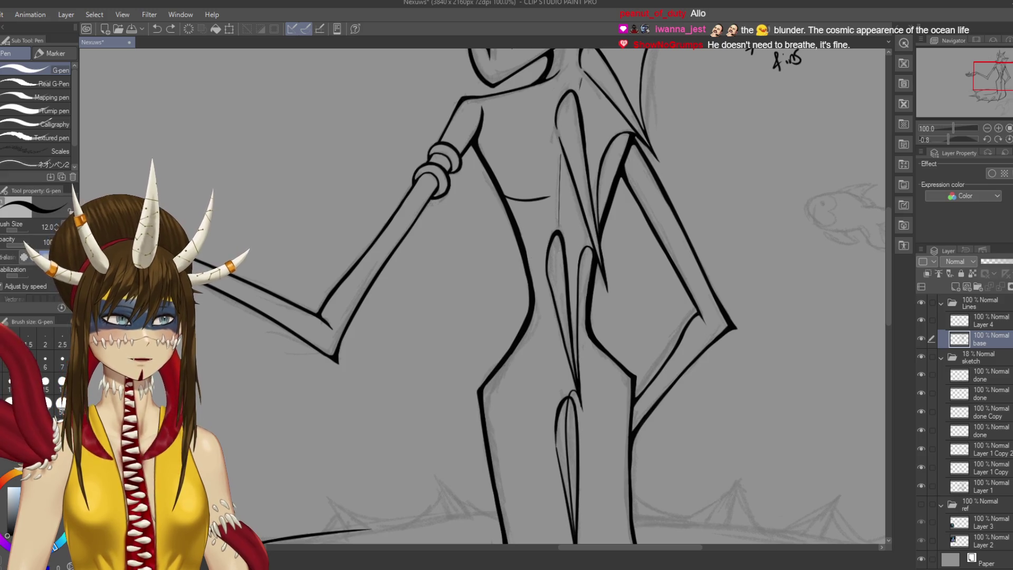
key(ctrl+s)
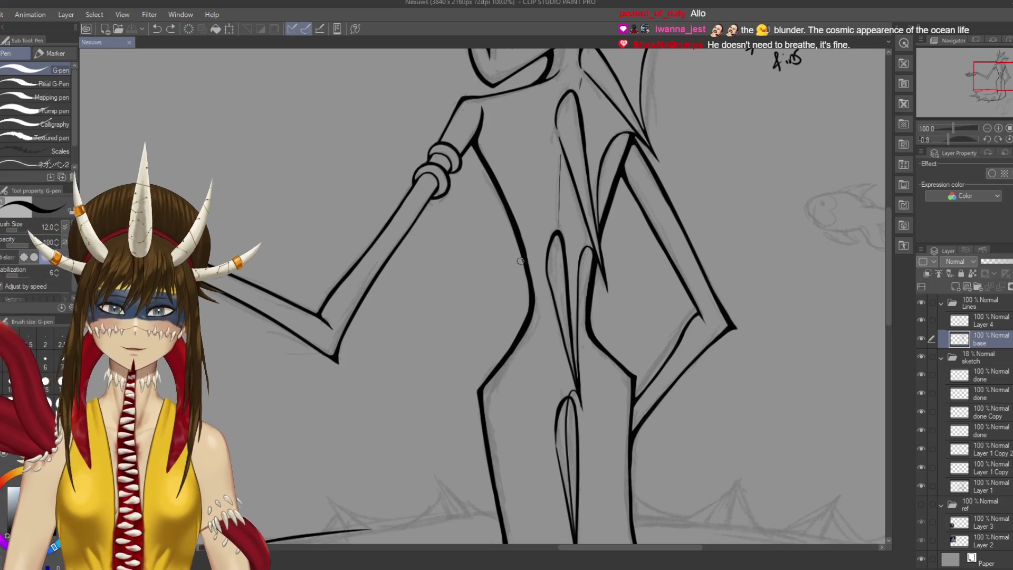
Zoom out over the feet and tail and save the line art again
scroll(529, 318, down, 5)
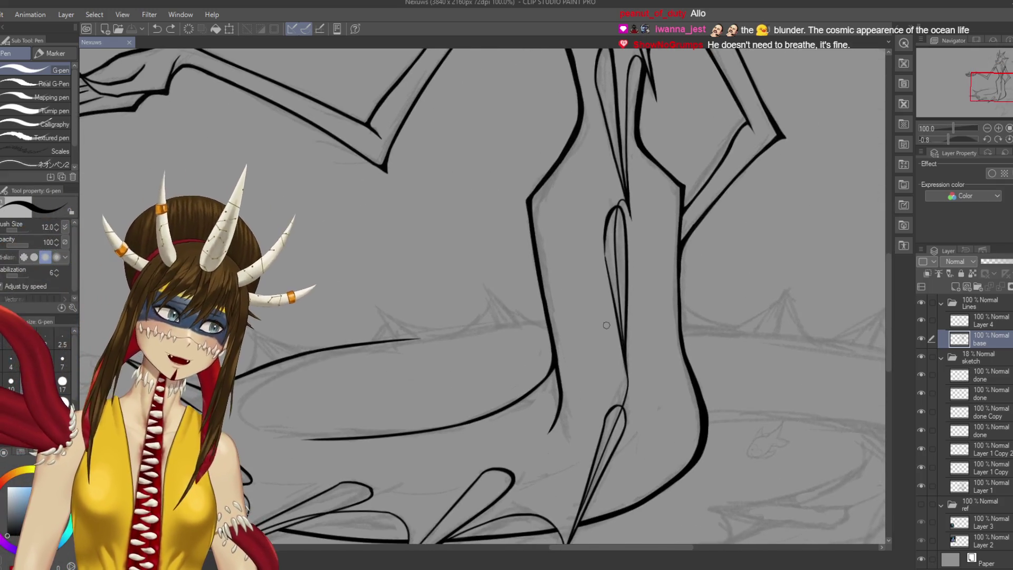
scroll(473, 446, down, 2)
mouse_move(512, 270)
mouse_down()
mouse_move(590, 193)
mouse_move(657, 191)
mouse_up()
key(ctrl+s)
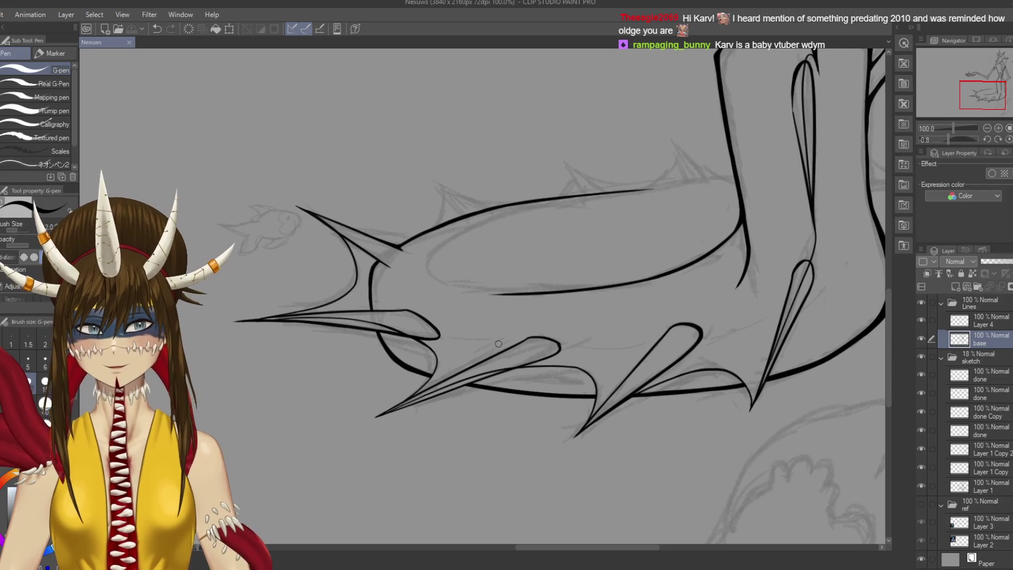
Rotate the view about 90 degrees, swap Pencil for the G-pen, and zoom to 150%
key(r)
mouse_move(499, 336)
mouse_down()
mouse_move(523, 313)
mouse_move(524, 280)
mouse_move(483, 316)
mouse_up()
key(p)
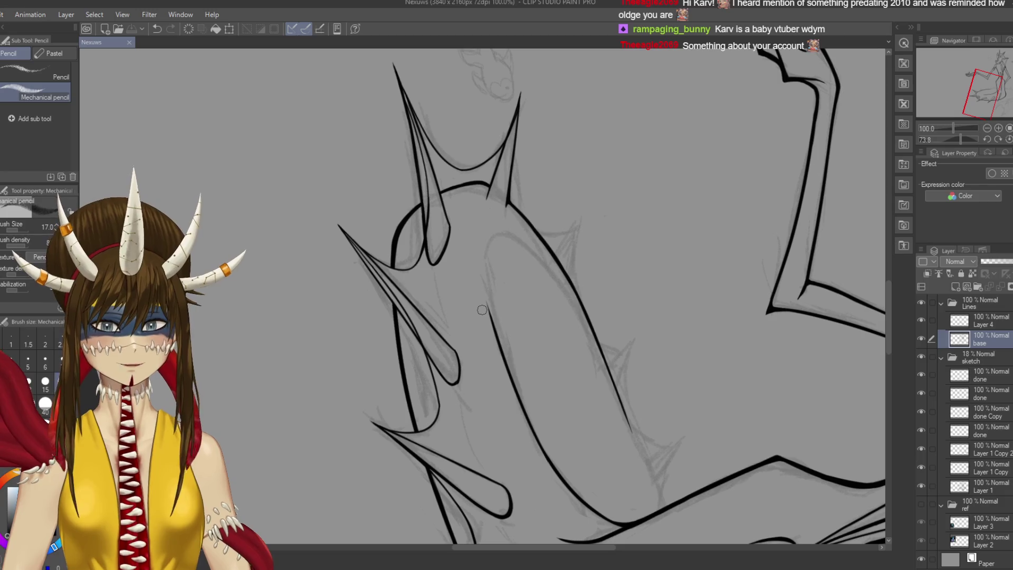
key(p)
scroll(482, 310, up, 1)
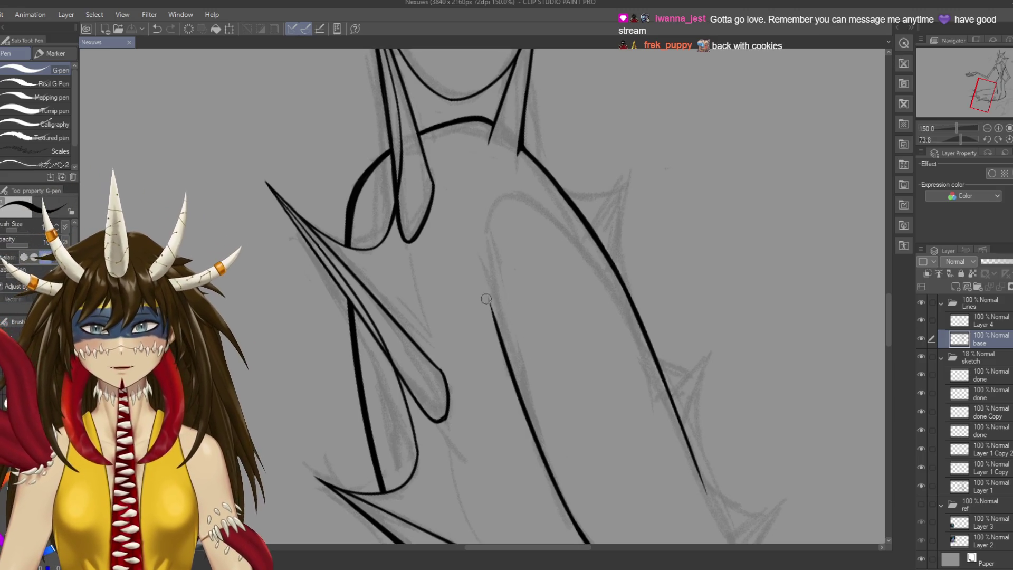
After discarding several left-contour attempts, ink the neck's inner curve downward and save
drag(494, 320, 493, 240)
key(ctrl+z)
drag(496, 327, 494, 219)
key(ctrl+z)
drag(498, 330, 486, 214)
key(ctrl+z)
drag(499, 336, 491, 212)
key(ctrl+z)
drag(499, 334, 490, 212)
key(ctrl+z)
drag(497, 332, 485, 229)
key(ctrl+z)
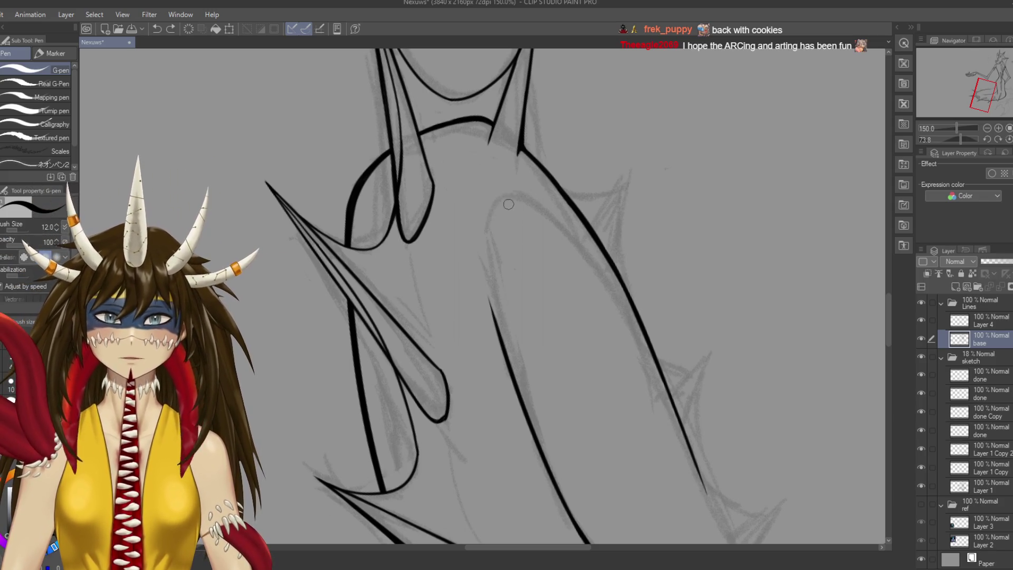
drag(502, 196, 489, 303)
key(ctrl+s)
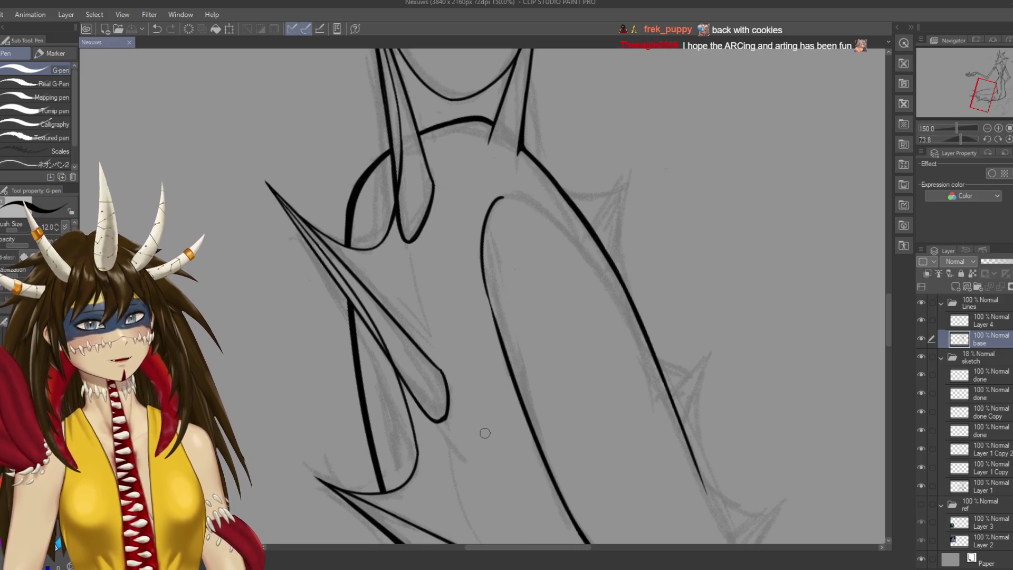
Extend the neck's inner curve further down, retrying the stroke until clean, then save
drag(485, 433, 508, 421)
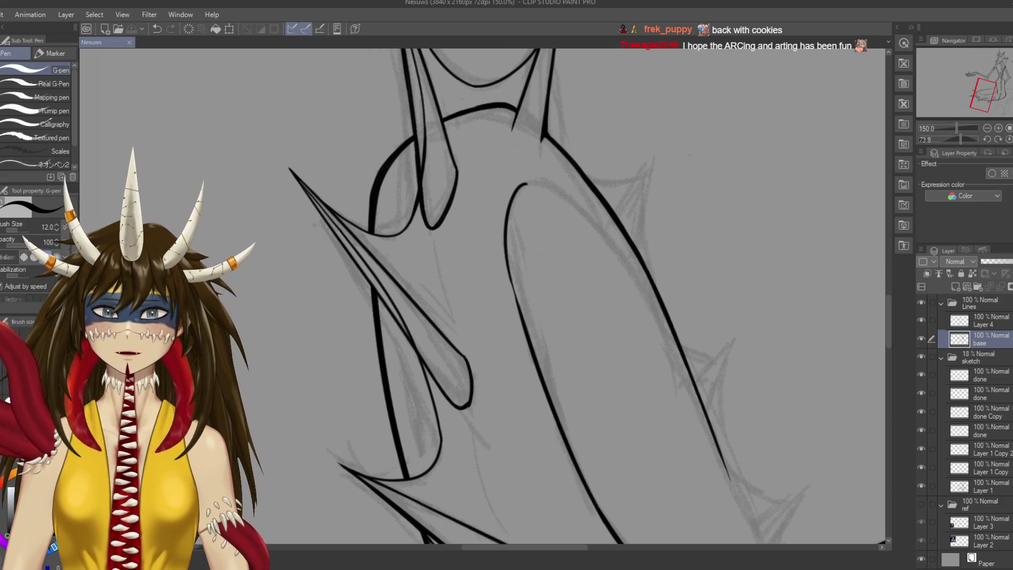
drag(509, 274, 534, 338)
drag(511, 275, 528, 334)
key(ctrl+z)
drag(509, 277, 525, 333)
drag(508, 274, 527, 329)
key(ctrl+z)
drag(507, 264, 525, 330)
key(ctrl+z)
drag(508, 262, 527, 328)
key(ctrl+z)
drag(506, 259, 528, 329)
key(ctrl+s)
Redraw the curve's hooked upper end and lower part, save, and extend it toward the body
drag(521, 188, 507, 253)
key(ctrl+z)
mouse_move(527, 182)
mouse_down()
mouse_move(508, 220)
mouse_move(521, 305)
mouse_up()
key(ctrl+z)
mouse_move(506, 224)
mouse_down()
mouse_move(522, 333)
mouse_move(547, 393)
mouse_move(541, 325)
mouse_move(566, 403)
mouse_up()
key(ctrl+s)
mouse_move(551, 348)
mouse_down()
mouse_move(540, 271)
mouse_move(573, 366)
mouse_up()
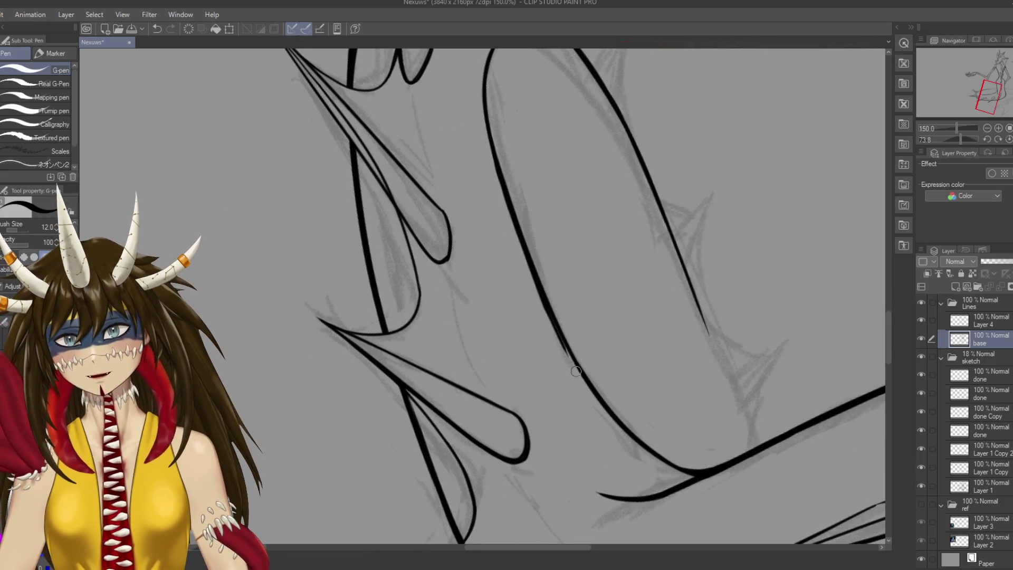
Redraw the neck curve's lower end into the body contour, save, and pan to the head
drag(546, 312, 583, 385)
key(ctrl+z)
drag(546, 308, 601, 403)
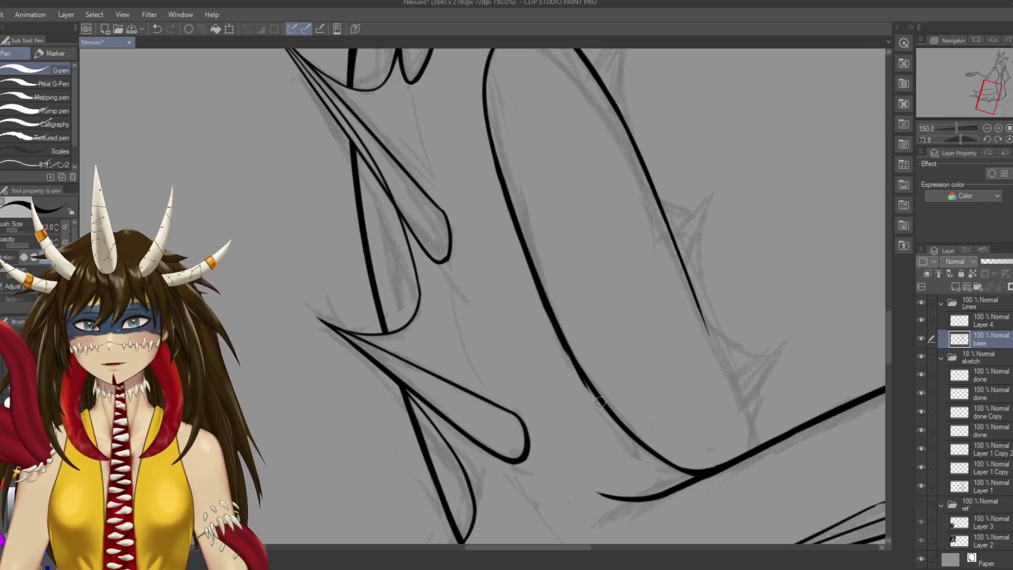
key(ctrl+z)
drag(558, 335, 599, 401)
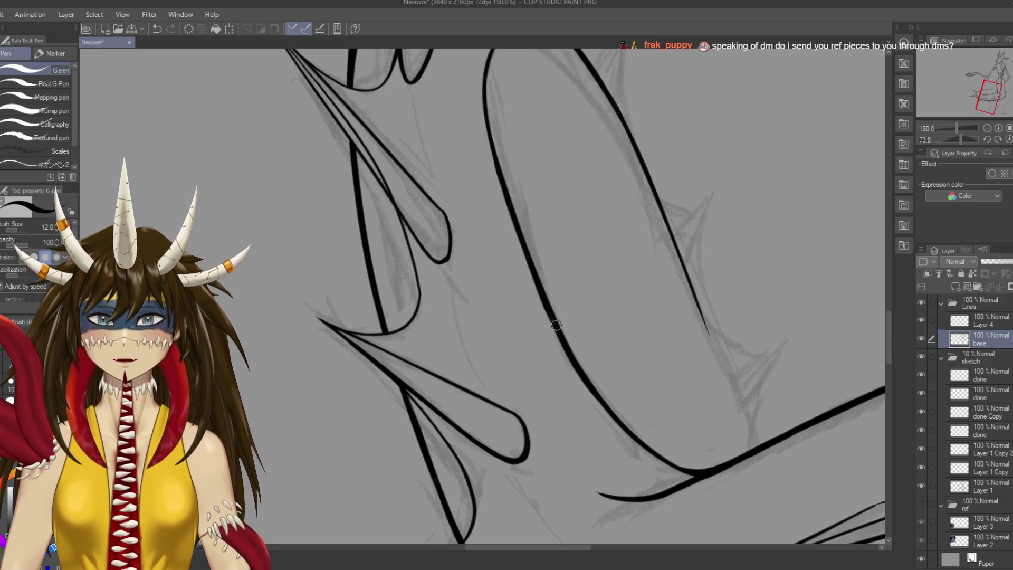
key(ctrl+s)
drag(557, 327, 612, 430)
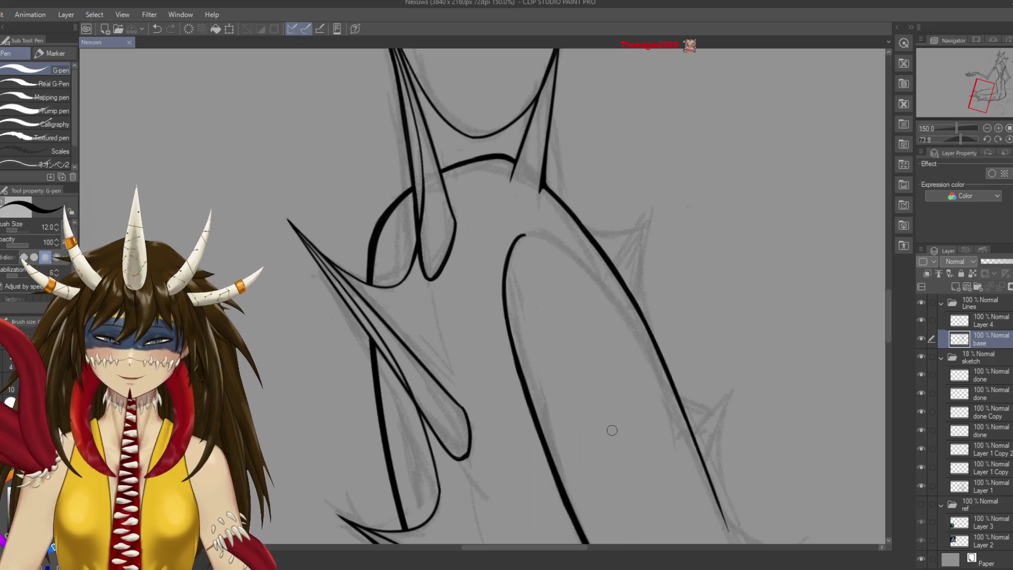
scroll(615, 162, down, 4)
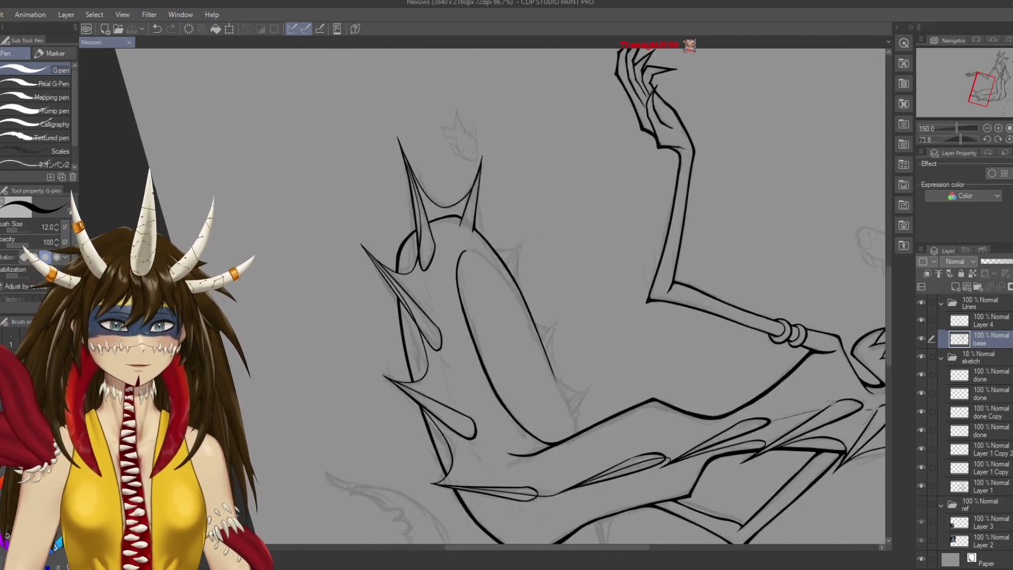
Zoom out to view the whole upright dragon, then zoom in to 200% on the tail
scroll(384, 452, down, 2)
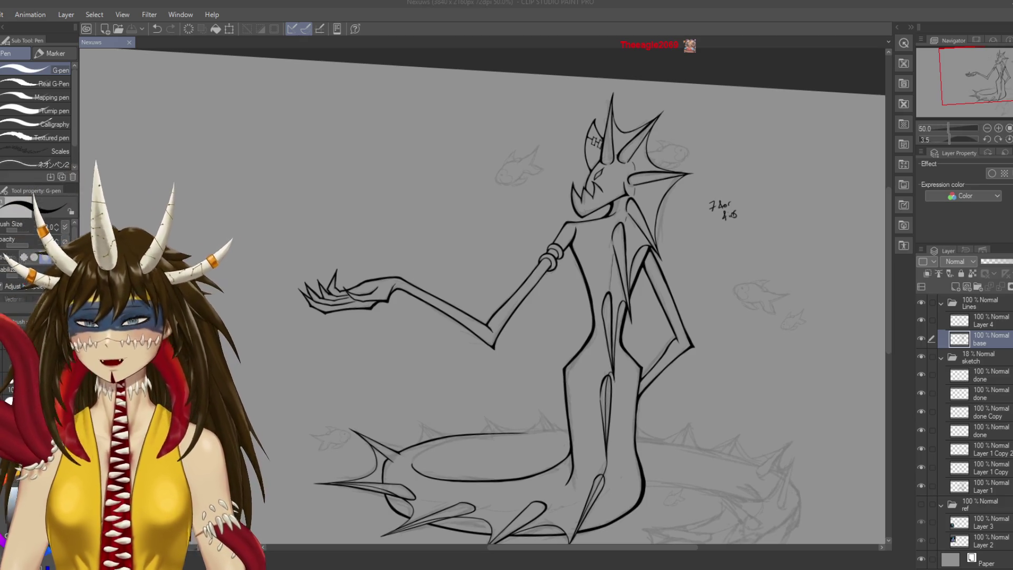
click(486, 384)
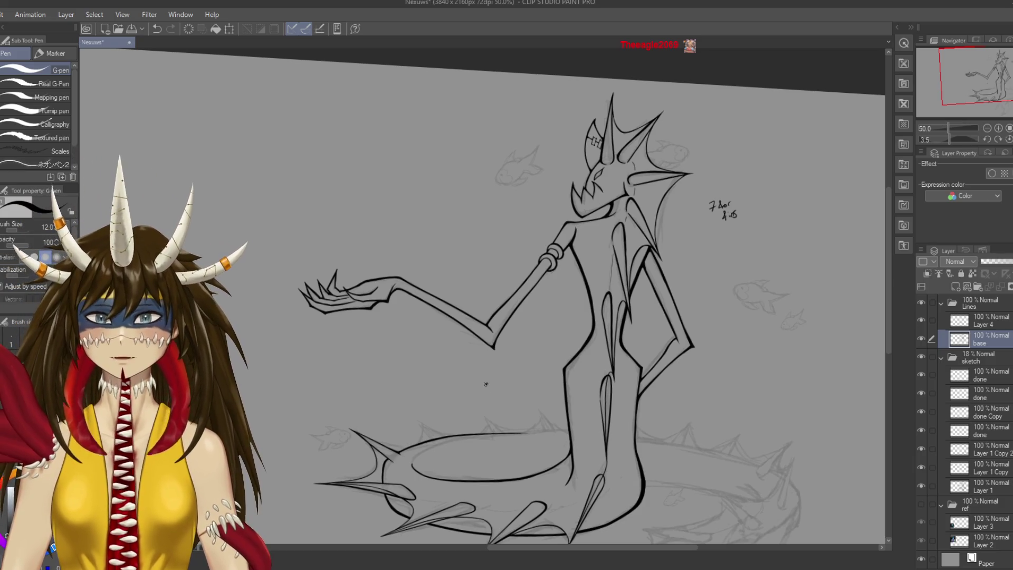
scroll(485, 384, up, 5)
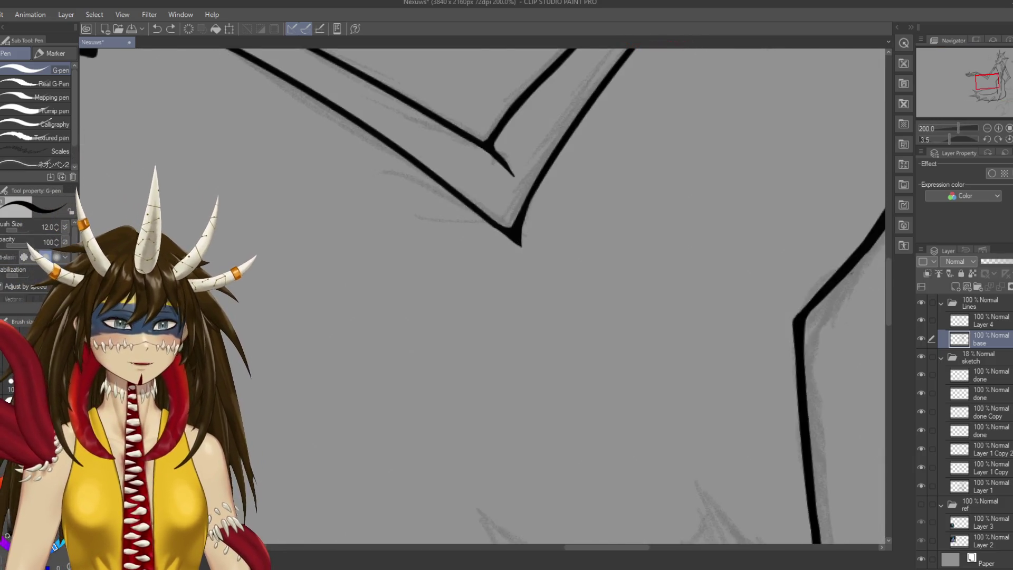
Ink short G-pen strokes up from the tail loop's left end and at its tip
key(ctrl+s)
mouse_move(359, 453)
mouse_down()
mouse_move(332, 322)
mouse_move(370, 369)
mouse_move(313, 382)
mouse_up()
key(r)
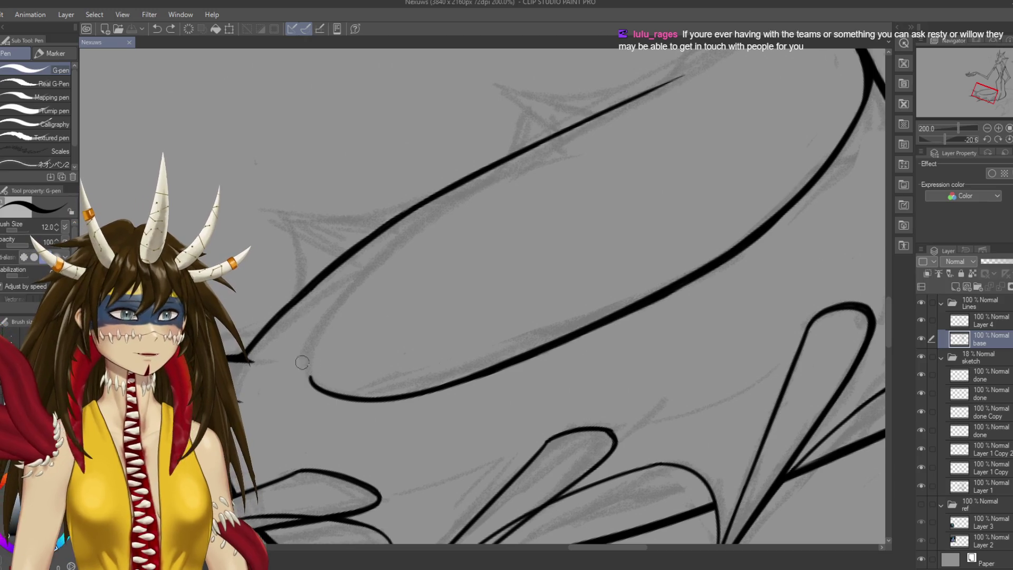
drag(311, 386, 314, 349)
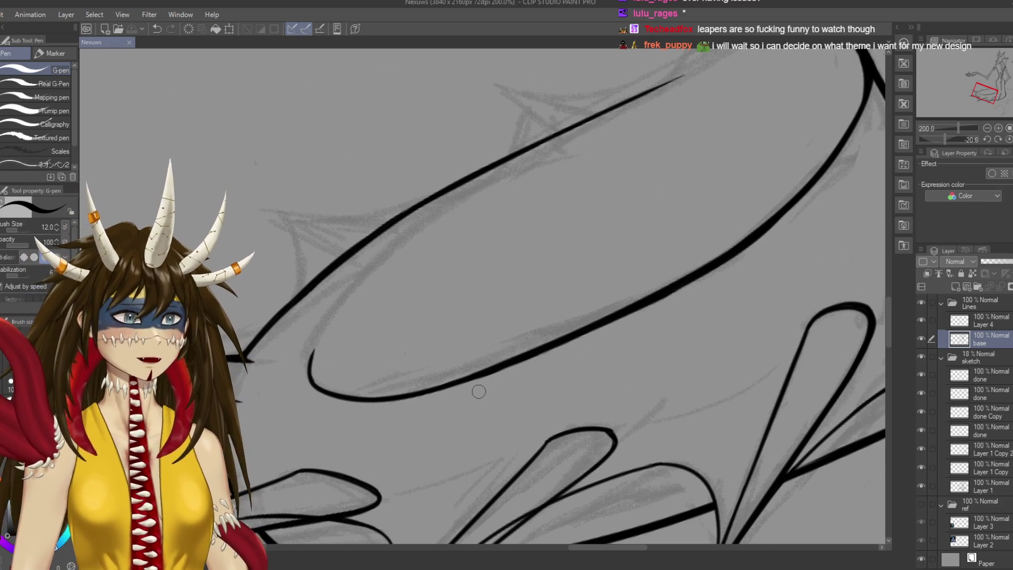
drag(314, 360, 386, 243)
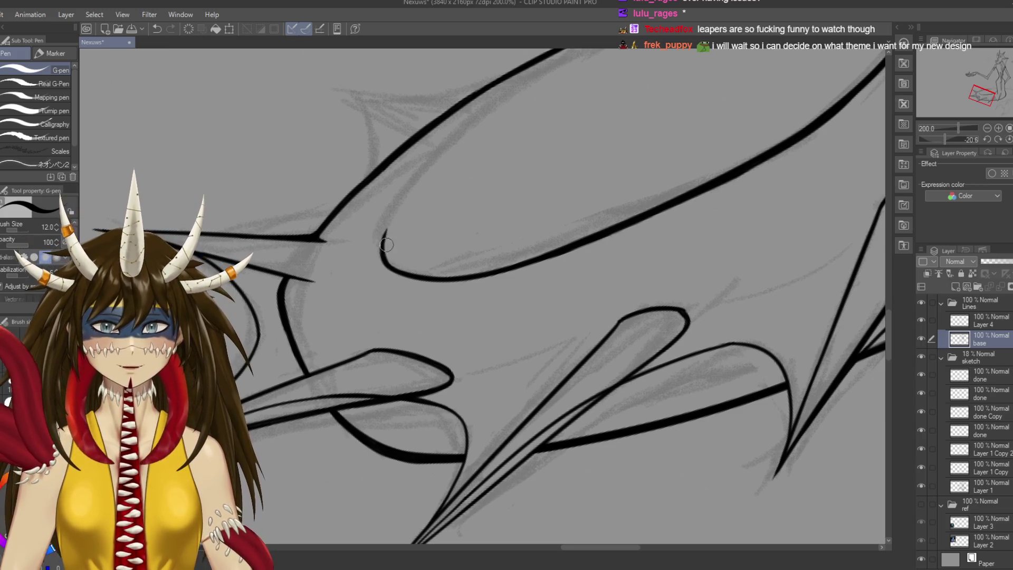
key(ctrl+z)
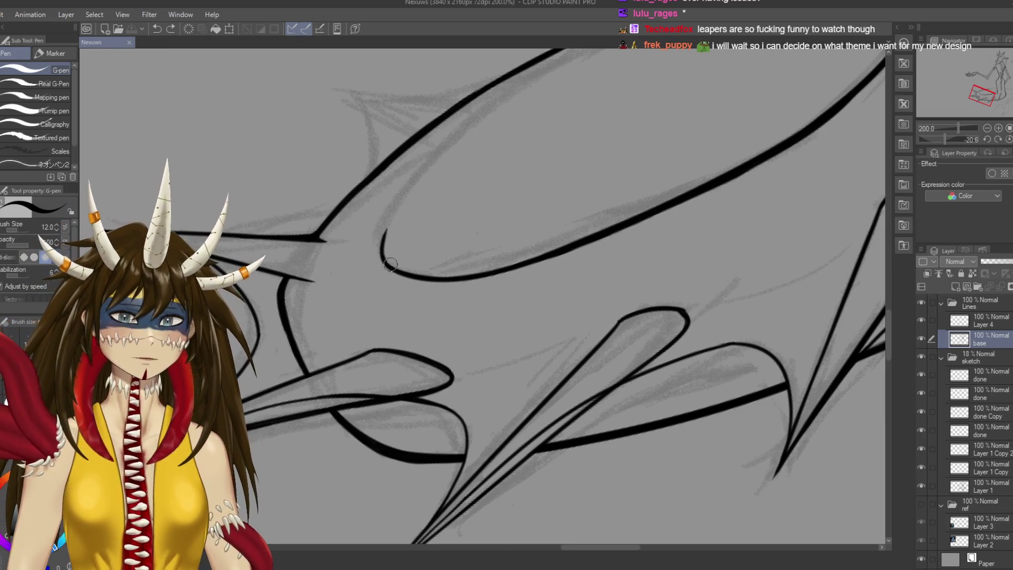
drag(391, 270, 385, 231)
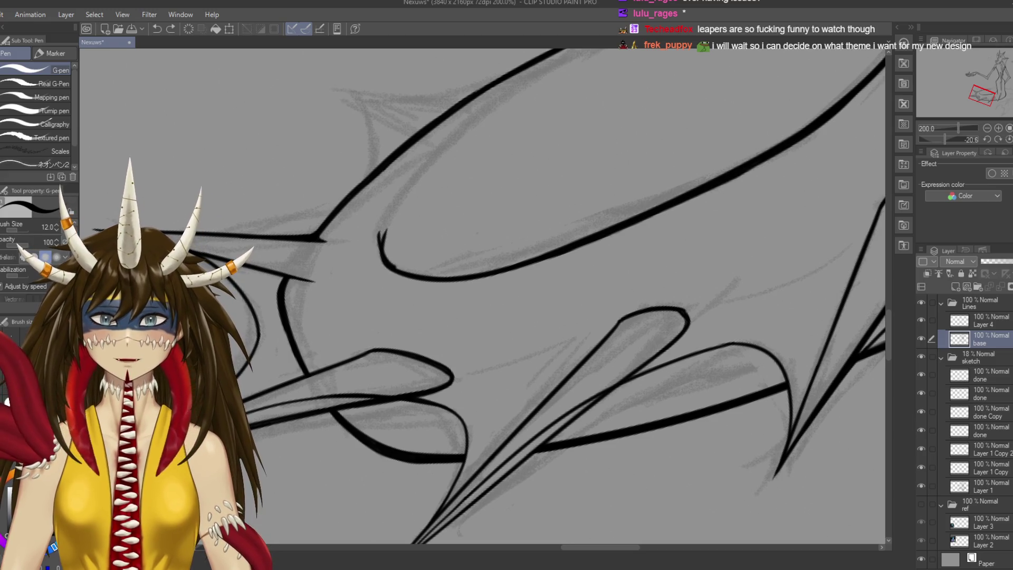
drag(391, 266, 381, 238)
key(ctrl+z)
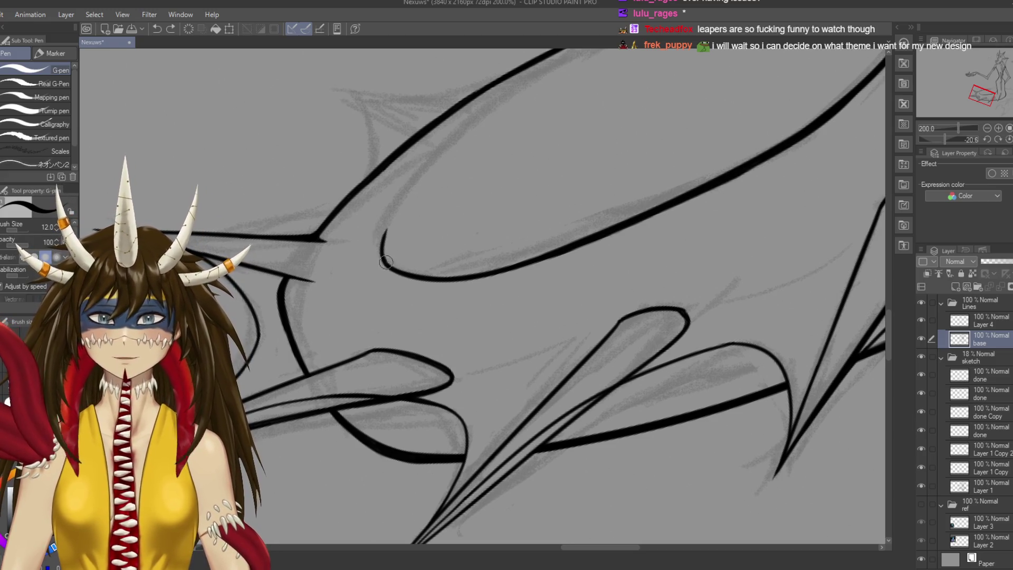
Ink the inner curve rising from the loop tip, redrawing it longer, then save
drag(383, 247, 488, 105)
key(ctrl+z)
drag(383, 248, 471, 123)
key(ctrl+z)
mouse_move(383, 248)
mouse_down()
mouse_move(423, 177)
mouse_move(493, 113)
mouse_up()
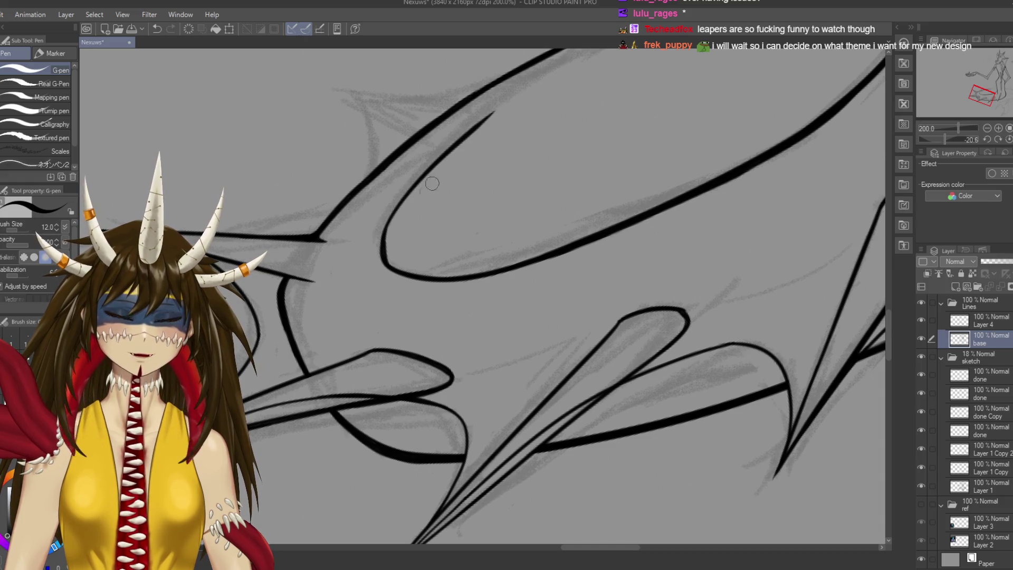
drag(382, 250, 407, 199)
key(ctrl+z)
drag(382, 249, 407, 201)
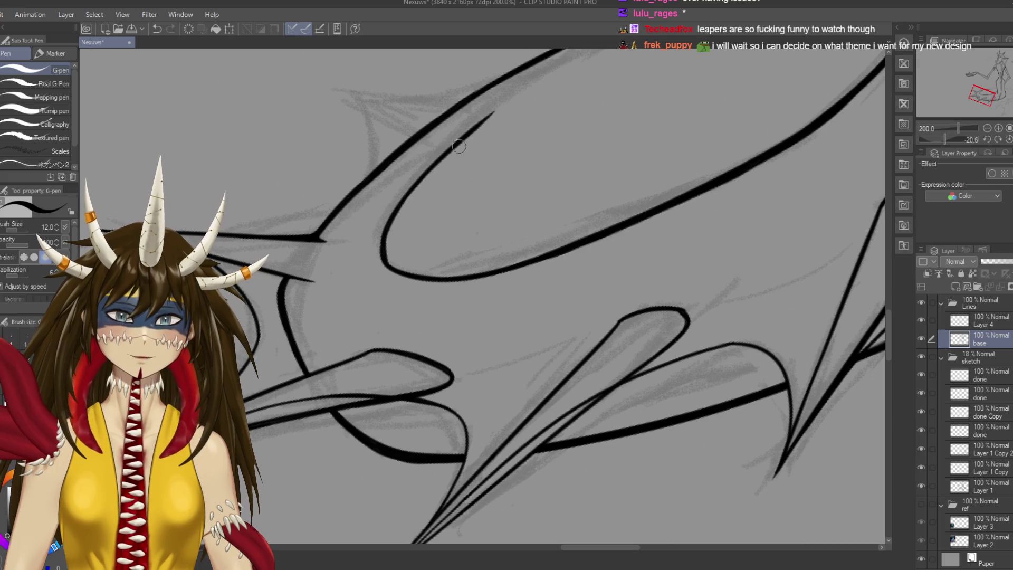
key(ctrl+s)
Ink a long thin tapered stroke along the loop's upper edge, retrying until clean
drag(565, 145, 491, 237)
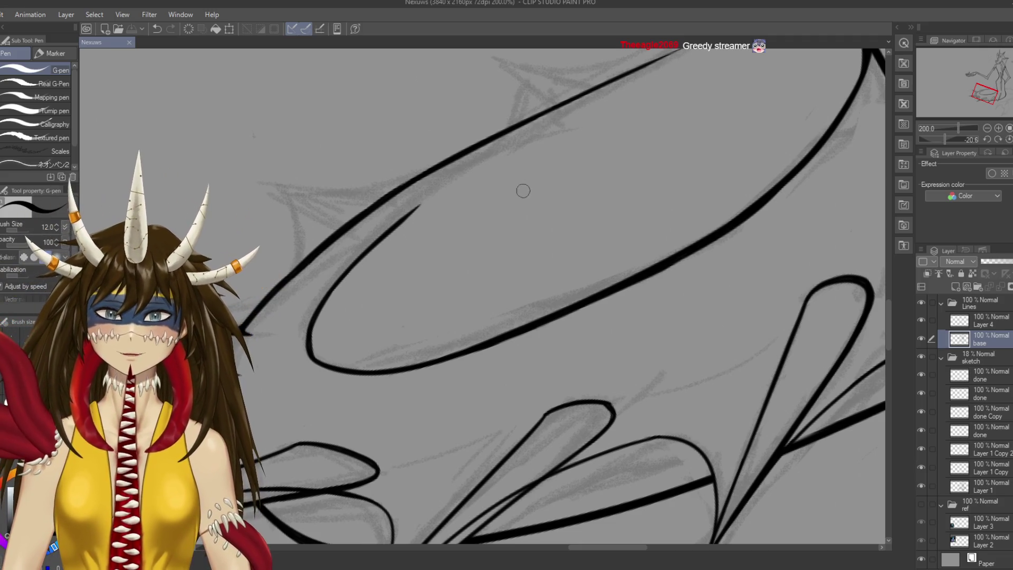
drag(521, 188, 558, 205)
drag(443, 236, 534, 168)
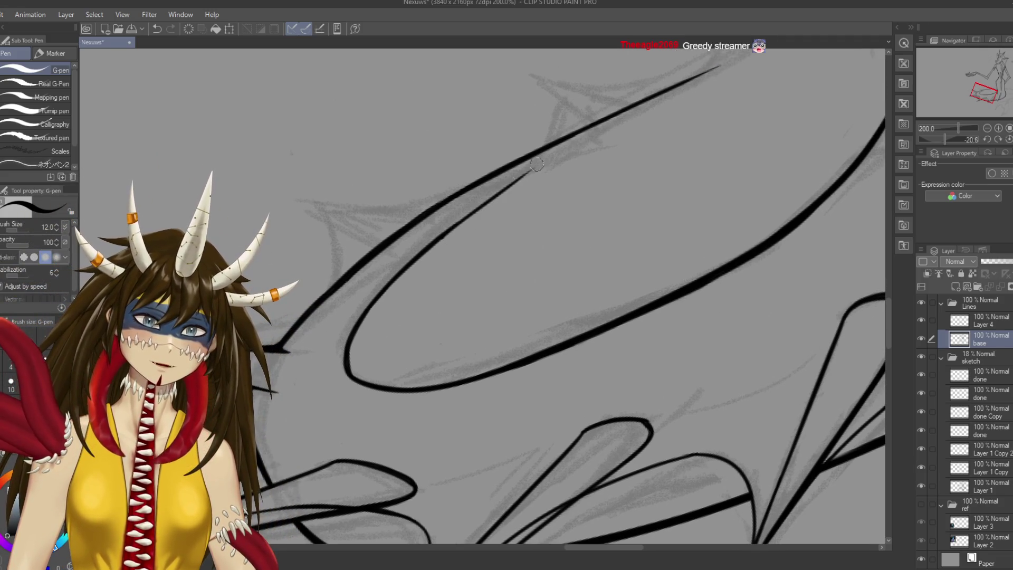
key(ctrl+z)
drag(437, 243, 607, 126)
key(ctrl+z)
drag(438, 240, 610, 125)
key(ctrl+z)
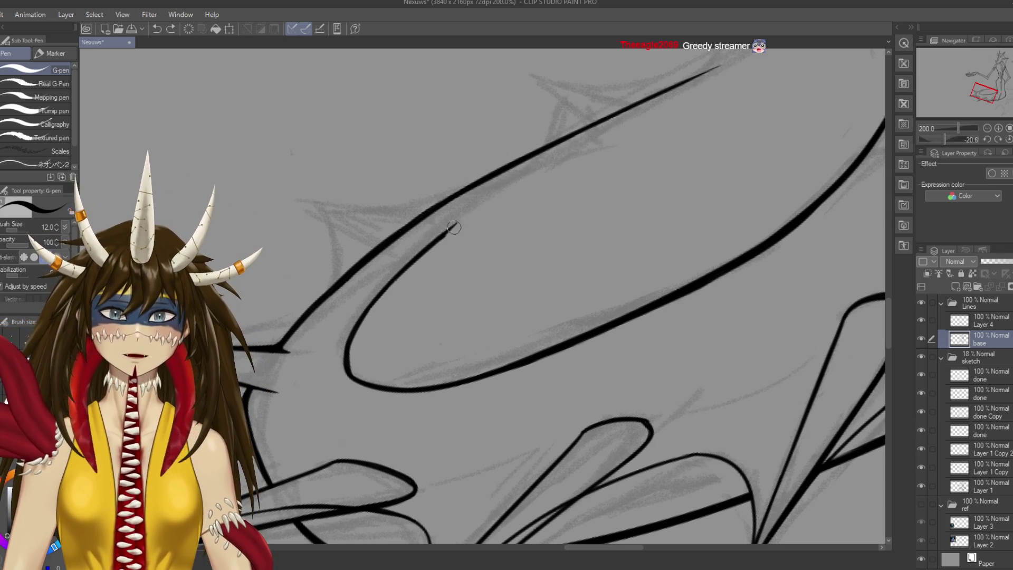
drag(439, 238, 607, 130)
key(ctrl+z)
drag(440, 240, 612, 122)
key(ctrl+z)
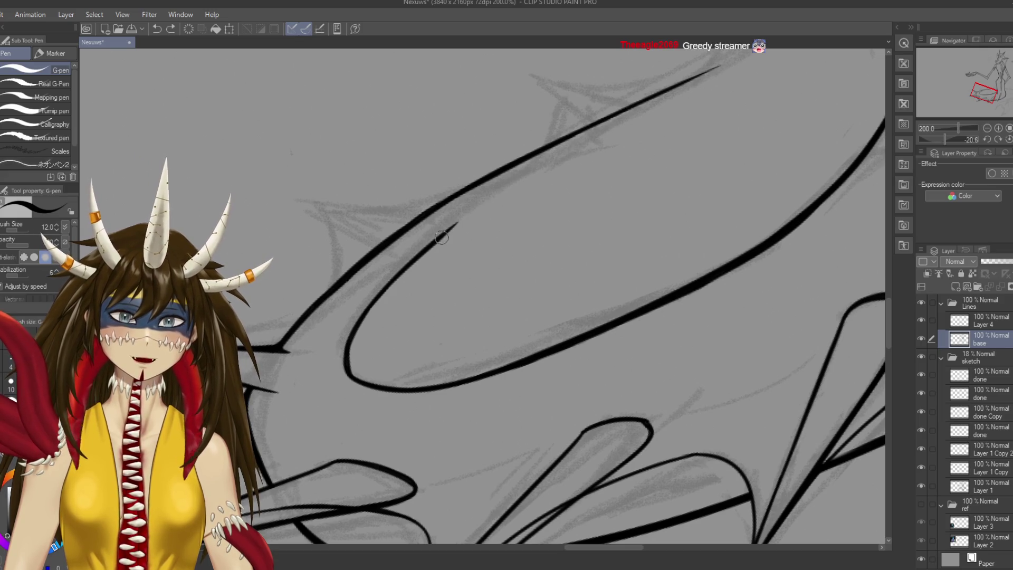
drag(441, 238, 607, 130)
key(ctrl+z)
drag(441, 239, 602, 126)
key(ctrl+z)
mouse_move(438, 238)
mouse_down()
mouse_move(639, 114)
mouse_move(497, 215)
mouse_move(611, 145)
mouse_up()
key(ctrl+z)
drag(470, 228, 624, 142)
key(ctrl+z)
drag(467, 232, 606, 151)
Briefly erase, then redraw the curve at the inner shape's top-left and save
key(e)
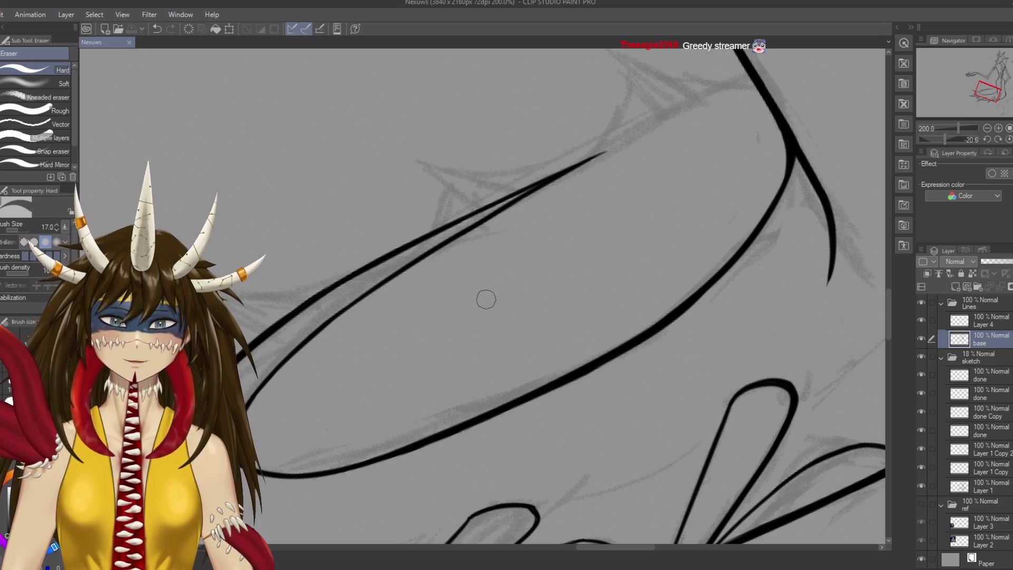
key(p)
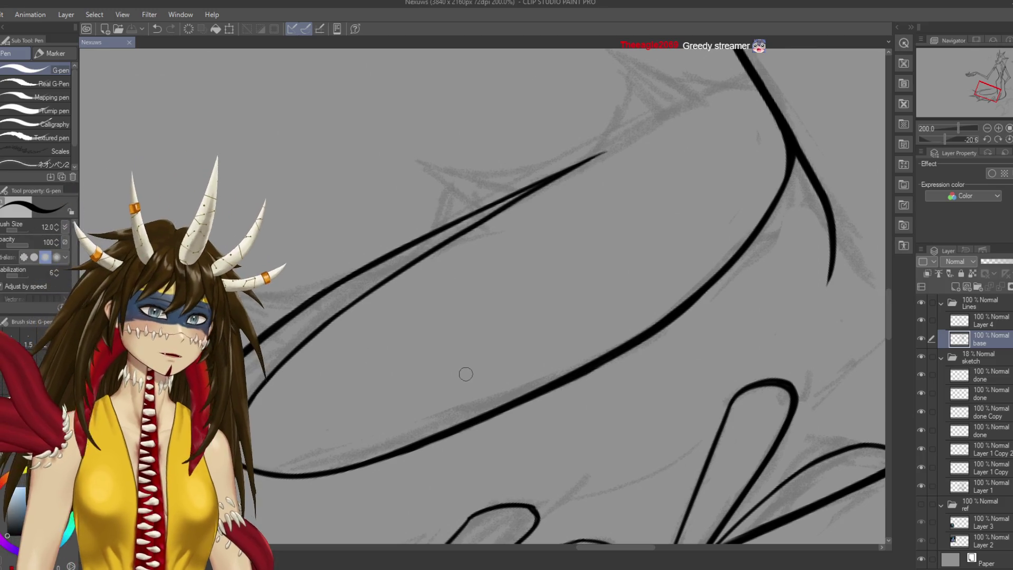
mouse_move(401, 254)
mouse_down()
mouse_move(462, 213)
mouse_move(445, 261)
mouse_up()
key(ctrl+z)
mouse_move(467, 207)
mouse_down()
mouse_move(423, 306)
mouse_move(339, 237)
mouse_up()
key(ctrl+s)
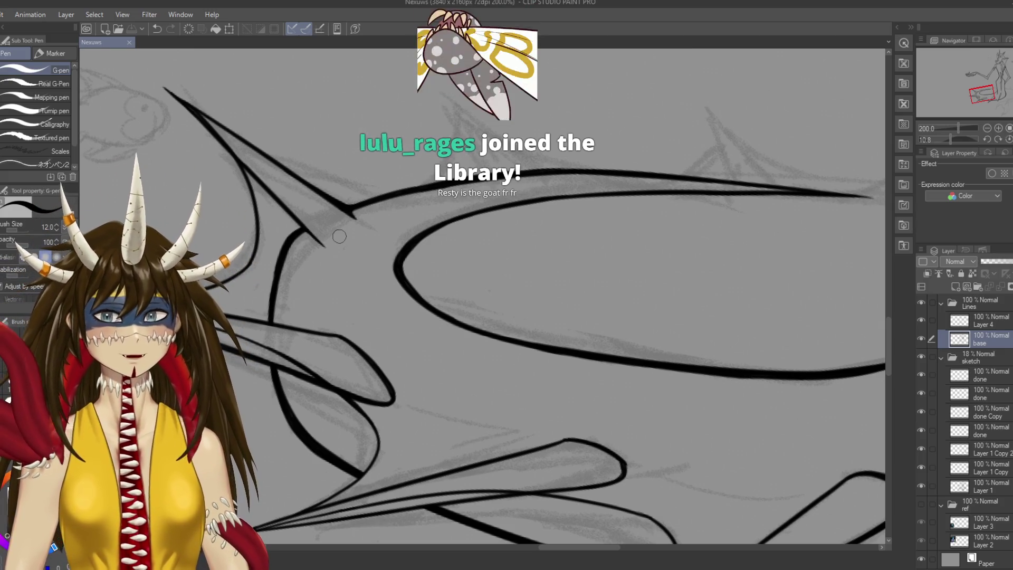
Ink the arch's upper-left line on the tail loop, then save
key(shift+space)
mouse_move(634, 295)
mouse_down()
mouse_move(499, 431)
mouse_move(428, 177)
mouse_move(450, 291)
mouse_up()
key(ctrl+z)
drag(478, 158, 457, 252)
key(ctrl+z)
drag(477, 157, 457, 255)
drag(457, 254, 448, 327)
key(ctrl+z)
drag(477, 158, 457, 267)
key(ctrl+s)
Rotate the loop horizontal, retouch its upper-left curve, and save
mouse_move(483, 79)
mouse_down()
mouse_move(330, 143)
mouse_move(274, 243)
mouse_move(265, 284)
mouse_move(299, 317)
mouse_up()
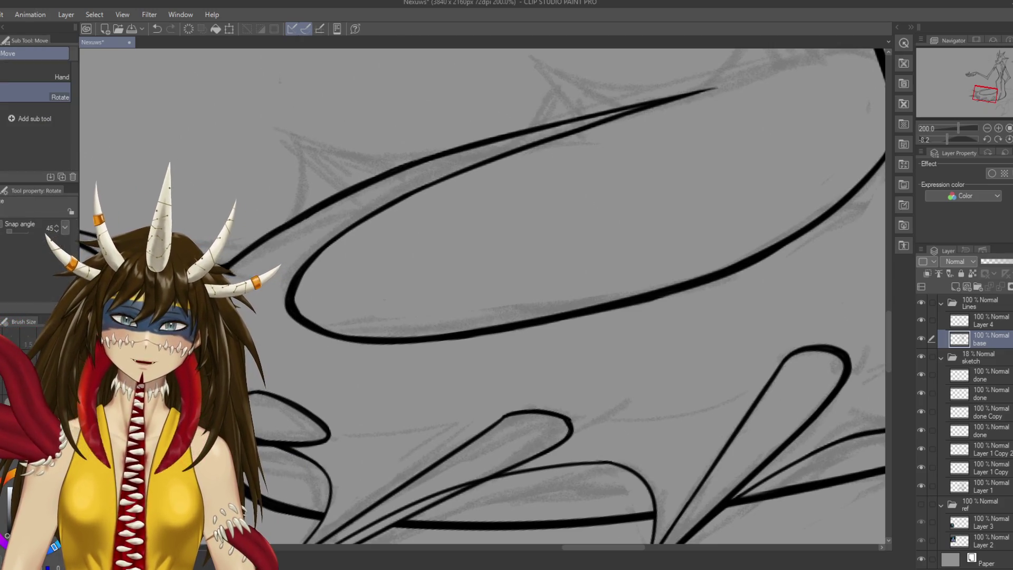
drag(336, 333, 331, 302)
key(ctrl+z)
drag(315, 200, 329, 252)
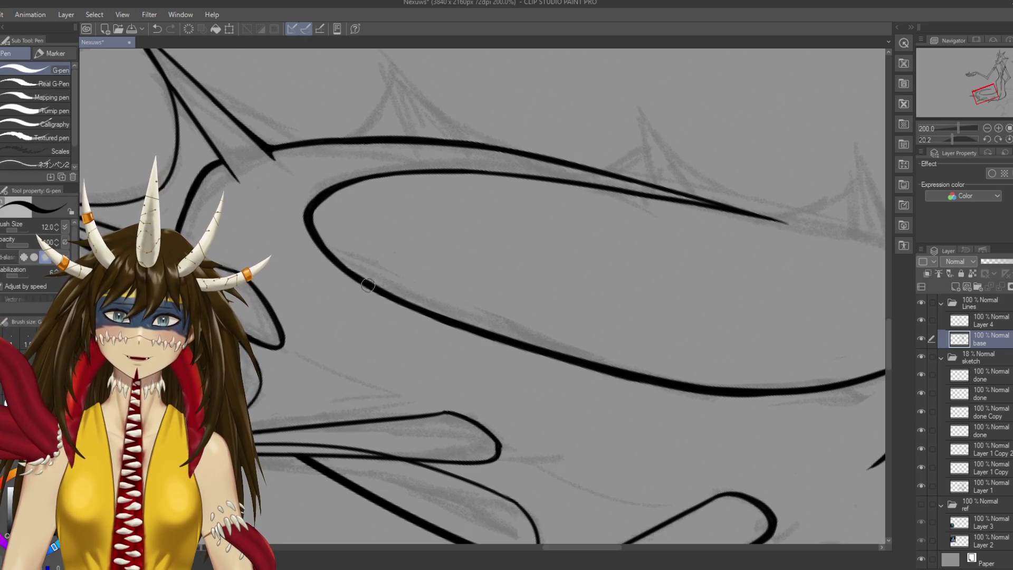
key(ctrl+s)
scroll(264, 269, down, 6)
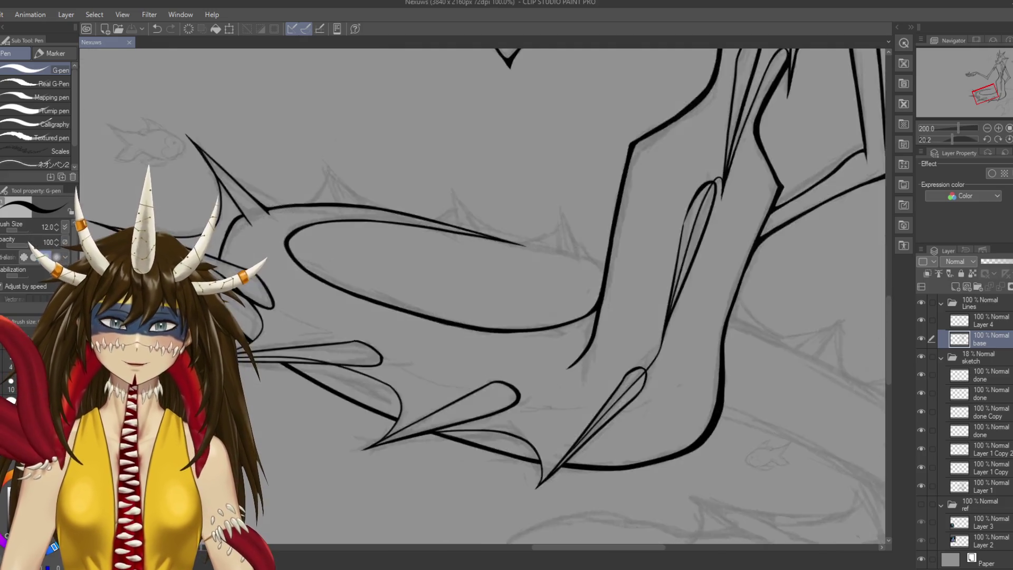
Ink a single clean belly line along the tail loop, then rotate the paper level
drag(453, 416, 438, 428)
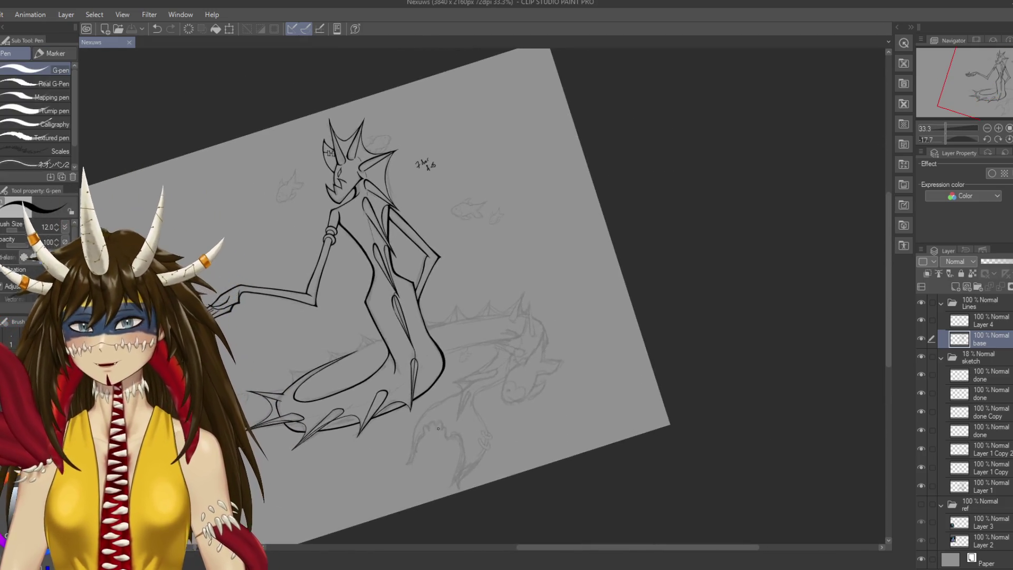
mouse_move(388, 393)
mouse_down()
mouse_move(456, 391)
mouse_move(458, 323)
mouse_up()
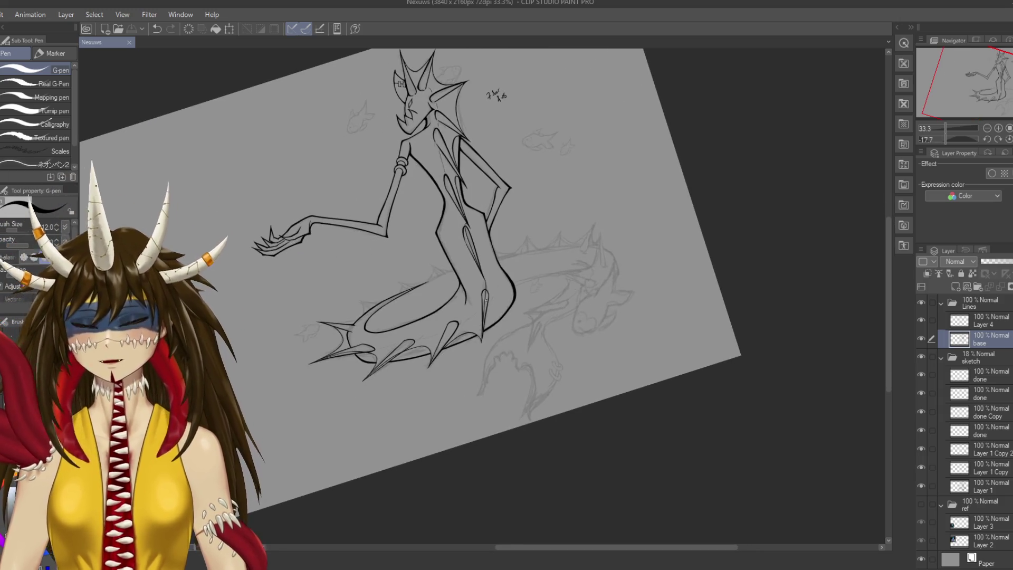
scroll(362, 277, up, 4)
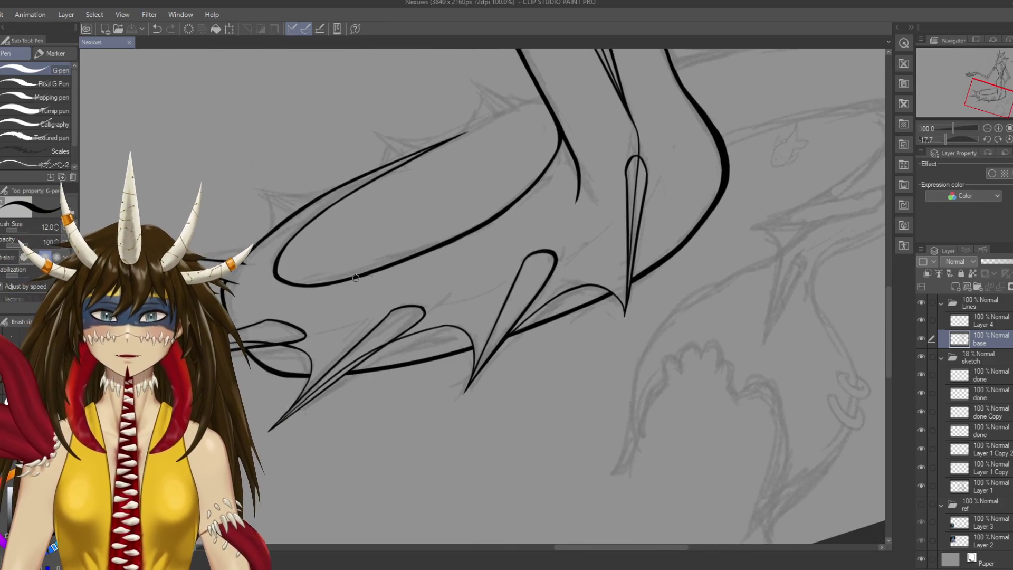
mouse_move(370, 268)
mouse_down()
mouse_move(364, 287)
mouse_move(480, 221)
mouse_move(527, 174)
mouse_up()
key(ctrl+z)
drag(363, 275, 501, 211)
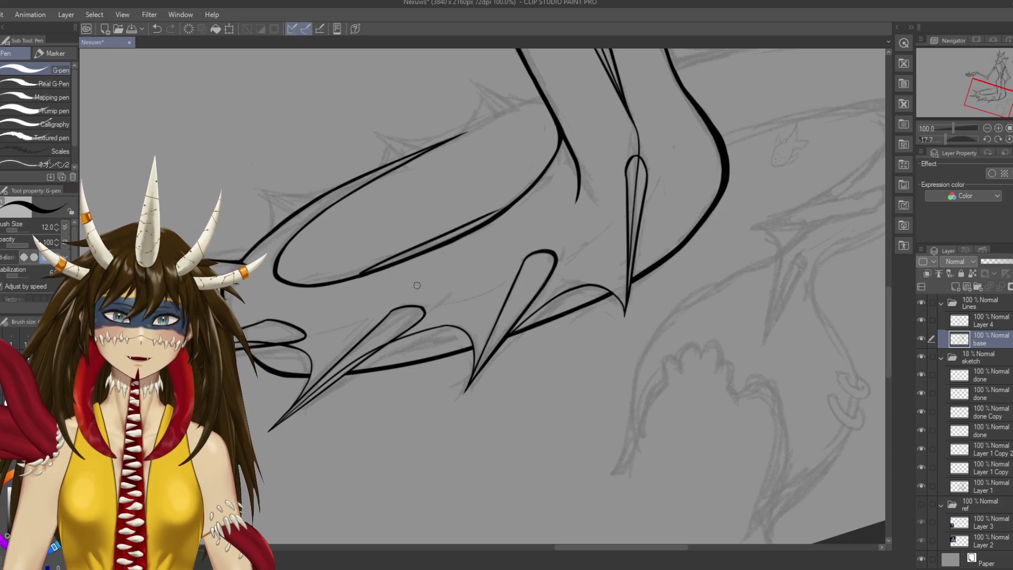
scroll(427, 245, down, 2)
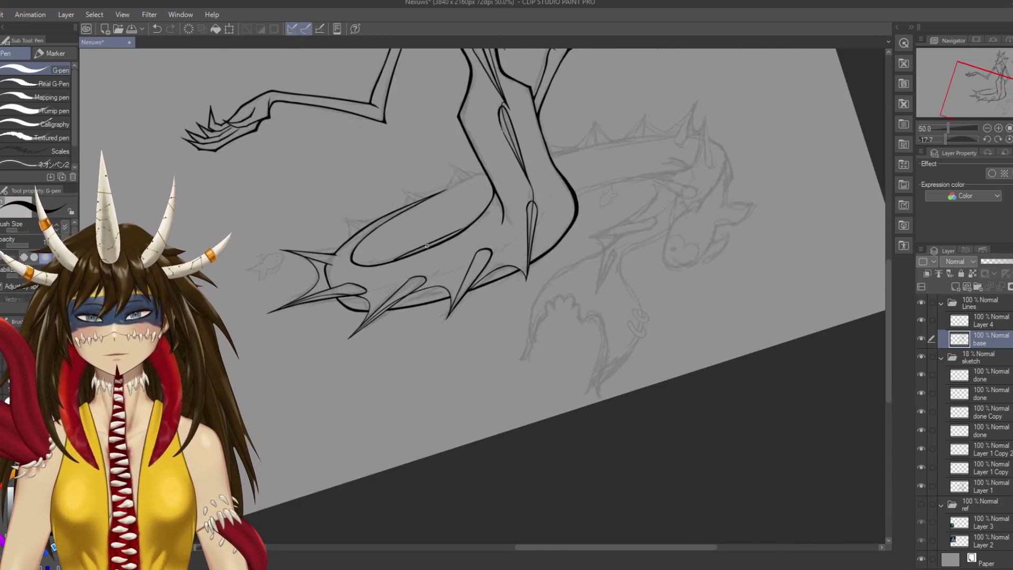
drag(428, 245, 445, 230)
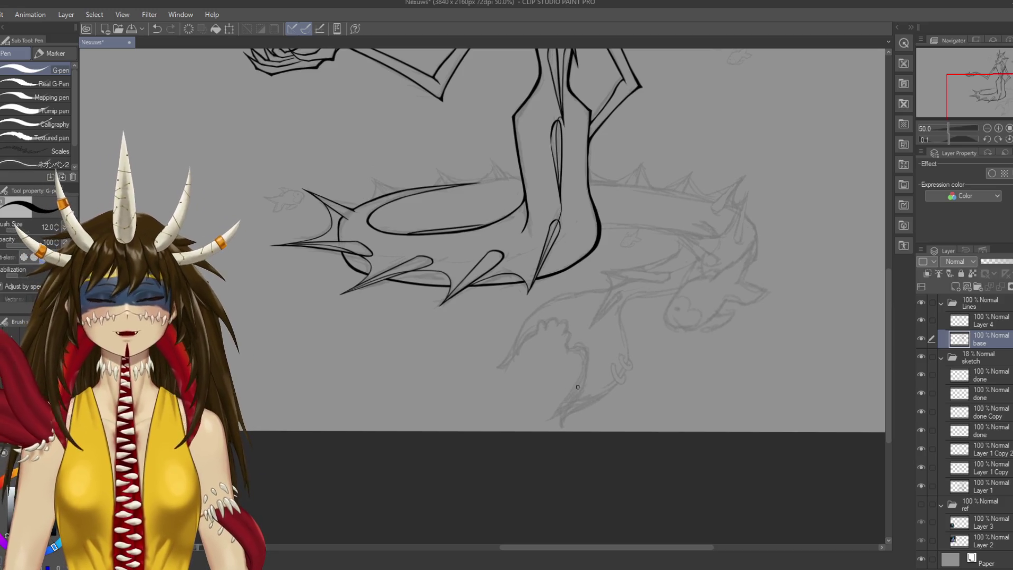
scroll(579, 387, up, 3)
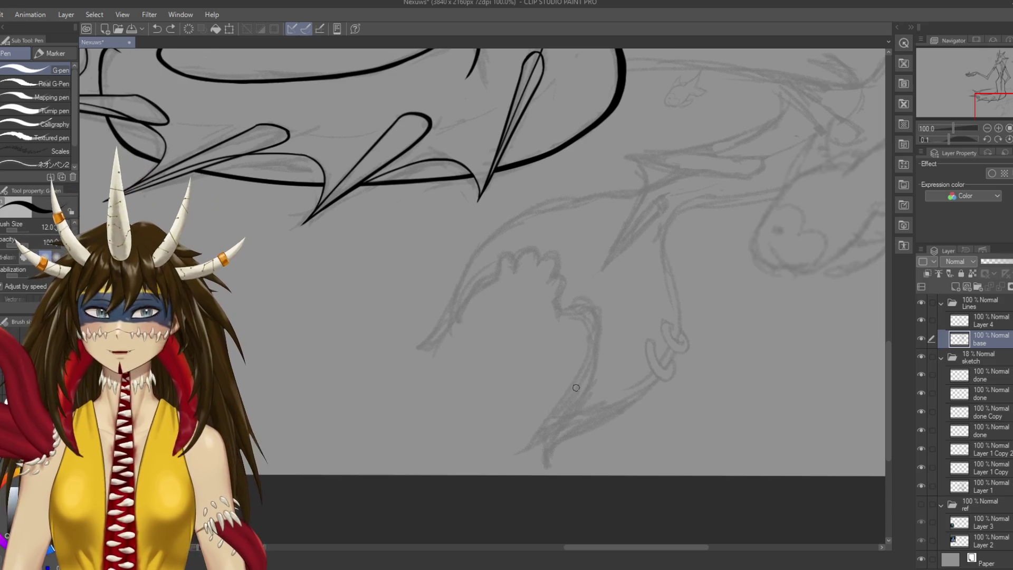
scroll(576, 388, up, 3)
scroll(576, 388, left, 3)
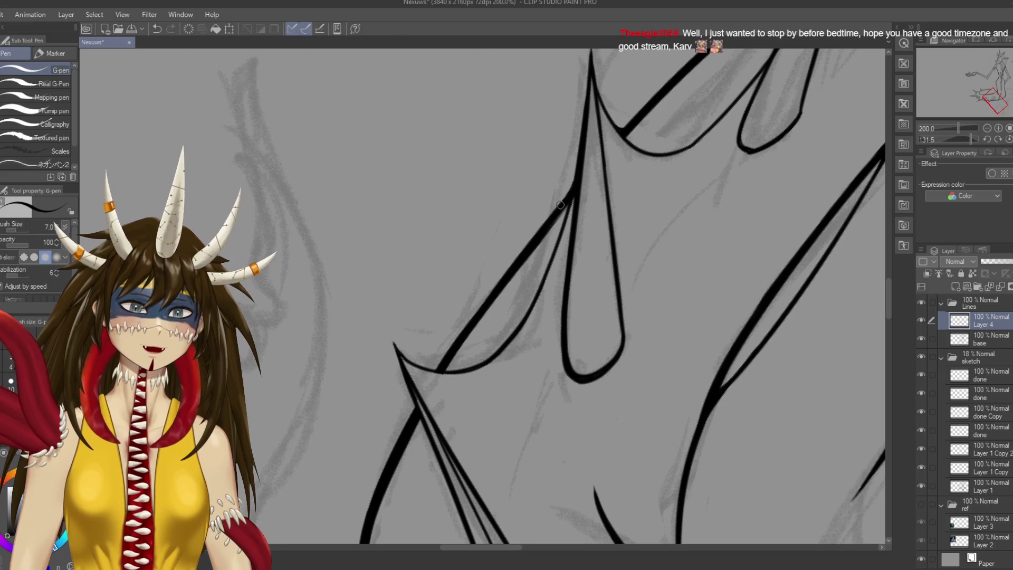
Save with the G-pen active, then rotate the view to bring the tail spike into view
drag(550, 252, 524, 252)
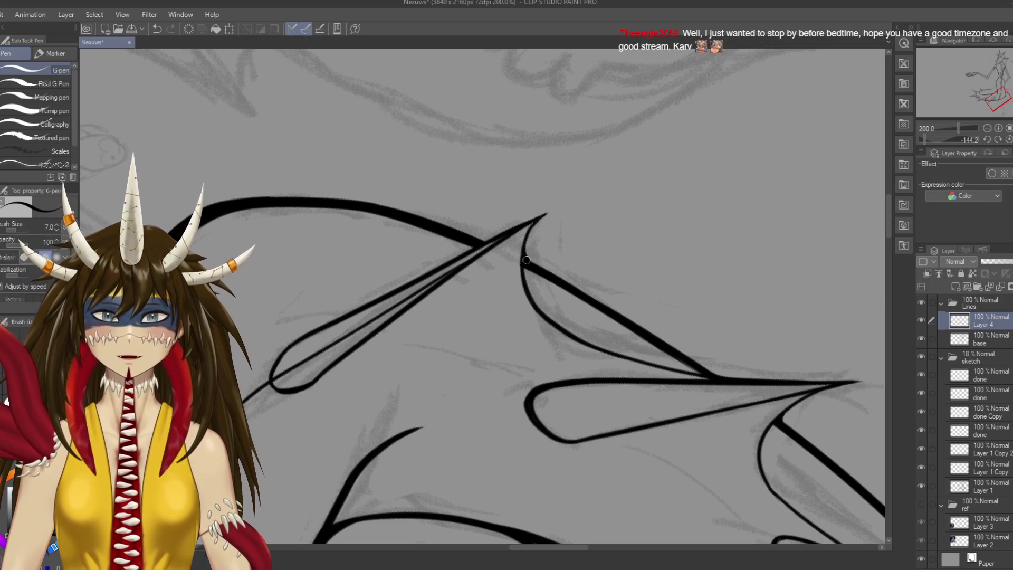
mouse_move(590, 338)
mouse_down()
mouse_move(607, 295)
mouse_move(580, 240)
mouse_move(488, 232)
mouse_move(467, 264)
mouse_up()
key(p)
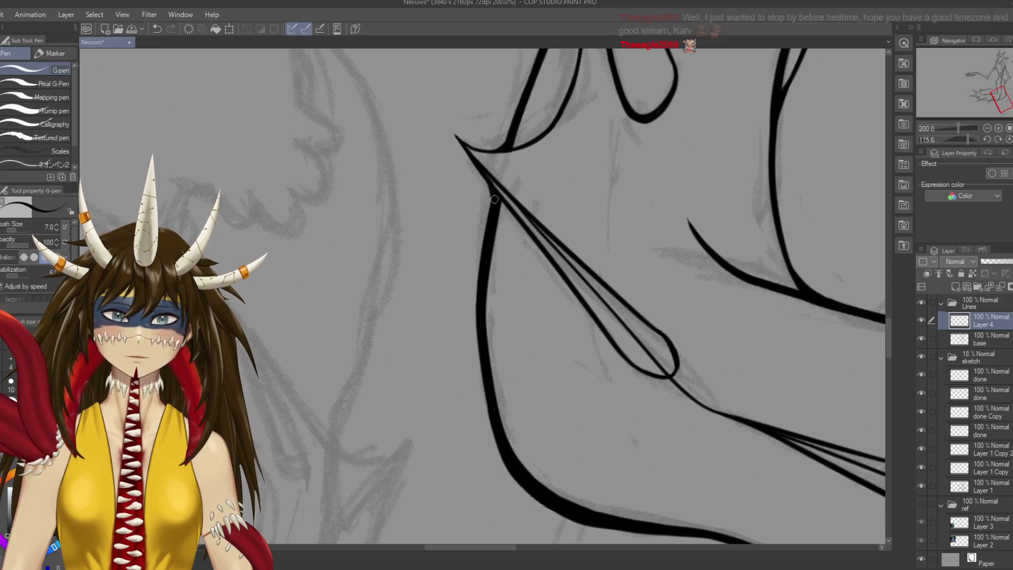
key(ctrl+s)
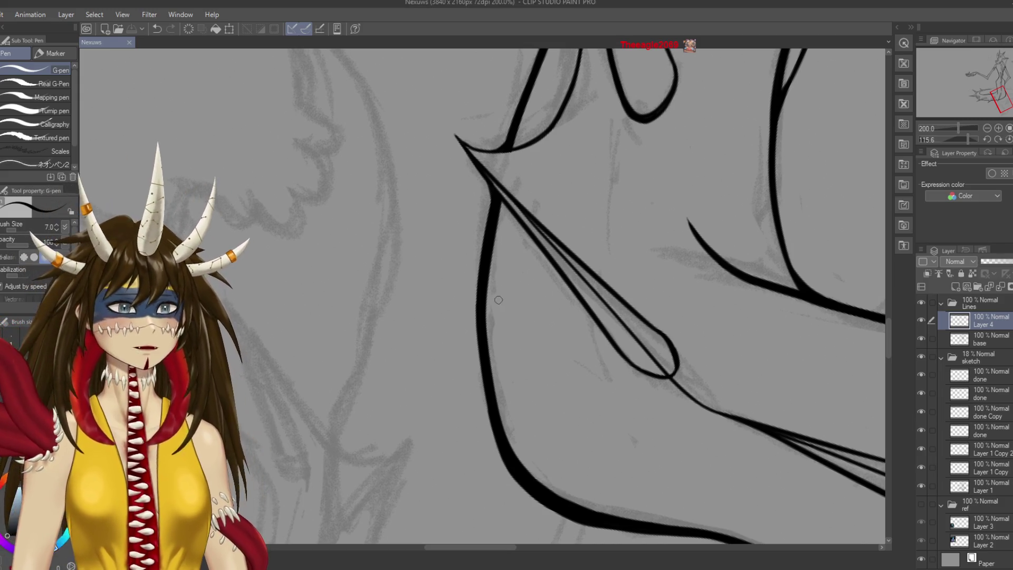
key(r)
mouse_move(519, 239)
mouse_down()
mouse_move(580, 274)
mouse_move(536, 452)
mouse_move(475, 462)
mouse_move(432, 454)
mouse_up()
key(p)
key(r)
mouse_move(422, 211)
mouse_down()
mouse_move(503, 280)
mouse_move(546, 444)
mouse_up()
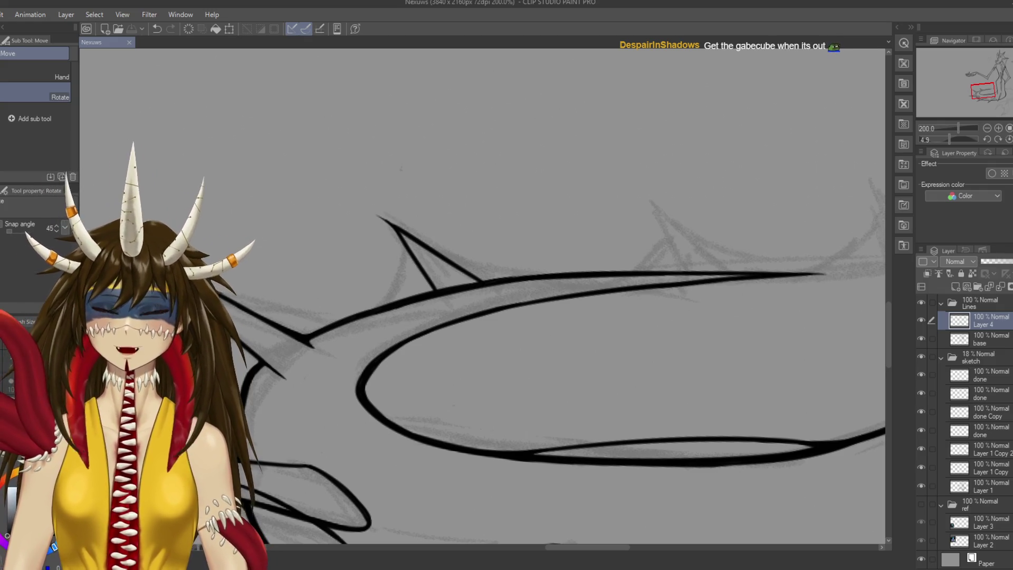
Ink the spike's edge down from its tip, raising the pen size to 10.0
mouse_move(528, 316)
mouse_down()
mouse_move(600, 334)
mouse_move(607, 352)
mouse_up()
key(p)
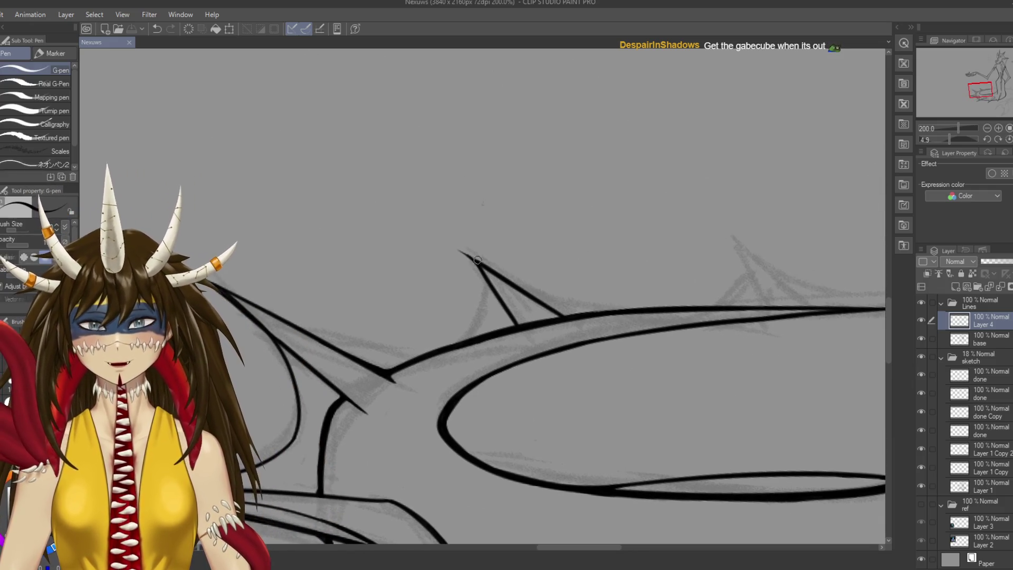
drag(476, 261, 454, 345)
key(ctrl+z)
drag(477, 261, 471, 324)
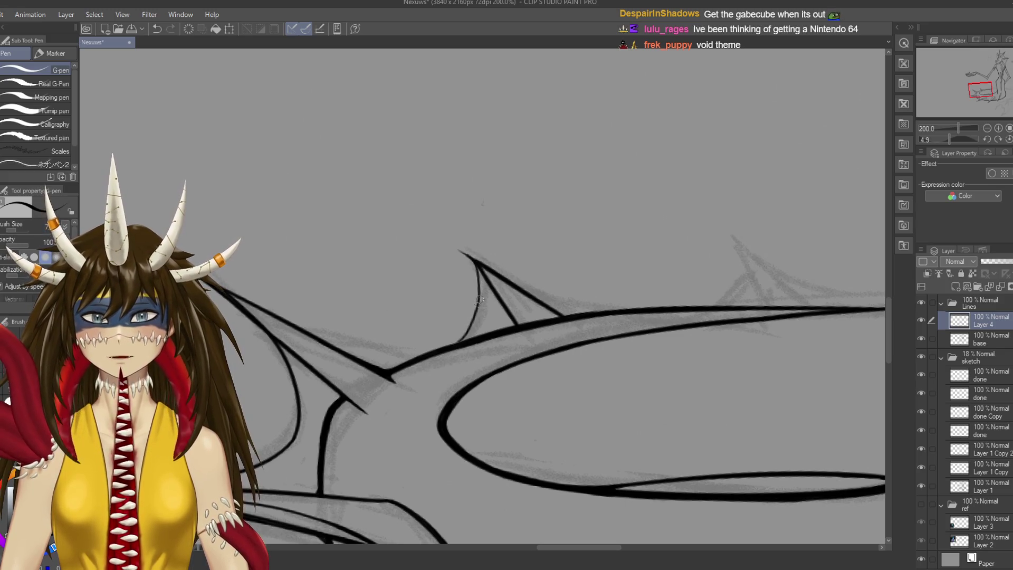
key(ctrl+z)
drag(474, 262, 471, 324)
key(ctrl+z)
key(bracketright)
drag(472, 261, 465, 340)
key(ctrl+z)
mouse_move(472, 260)
mouse_down()
mouse_move(469, 327)
mouse_move(481, 292)
mouse_move(471, 333)
mouse_move(401, 274)
mouse_move(422, 211)
mouse_up()
key(ctrl+z)
Ink the line along the spike's base plus a short base stroke, then save
mouse_move(491, 194)
mouse_down()
mouse_move(430, 267)
mouse_move(533, 195)
mouse_up()
key(ctrl+z)
mouse_move(411, 290)
mouse_down()
mouse_move(491, 214)
mouse_move(522, 200)
mouse_up()
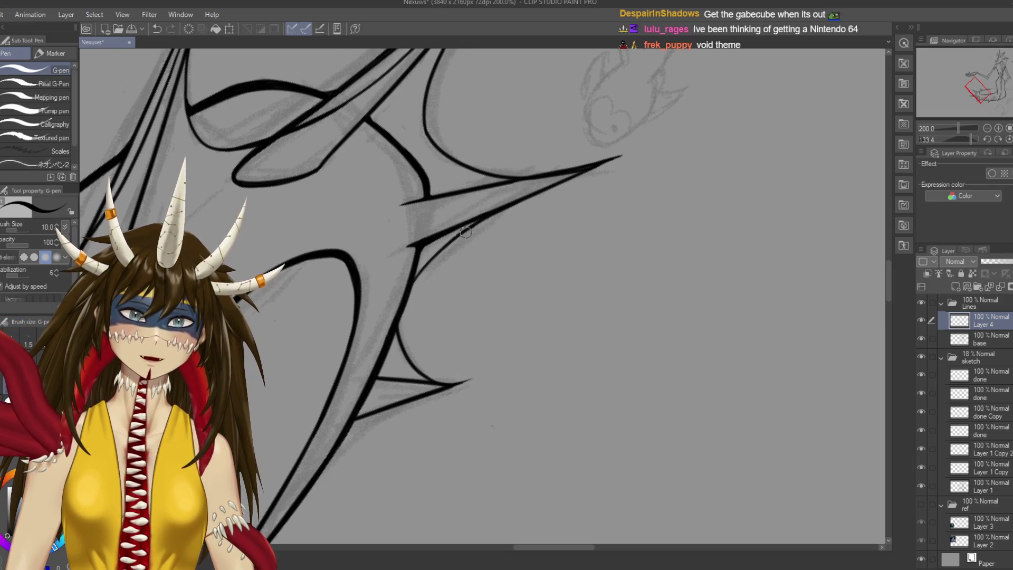
drag(447, 245, 410, 287)
key(ctrl+z)
drag(446, 245, 407, 293)
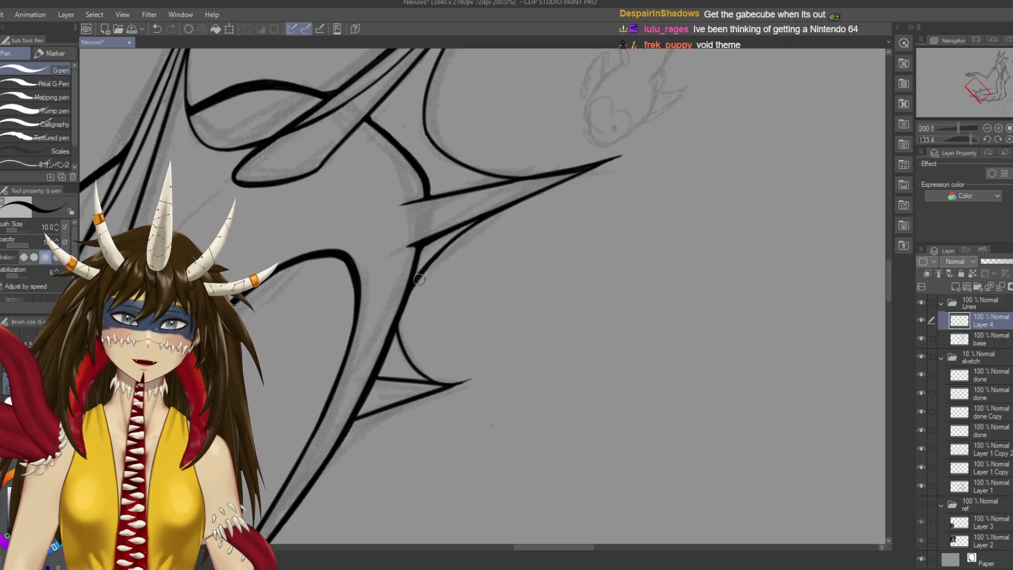
key(r)
mouse_move(438, 254)
mouse_down()
mouse_move(400, 275)
mouse_move(369, 317)
mouse_move(449, 338)
mouse_move(533, 328)
mouse_move(518, 343)
mouse_up()
key(ctrl+z)
key(ctrl+z)
key(ctrl+s)
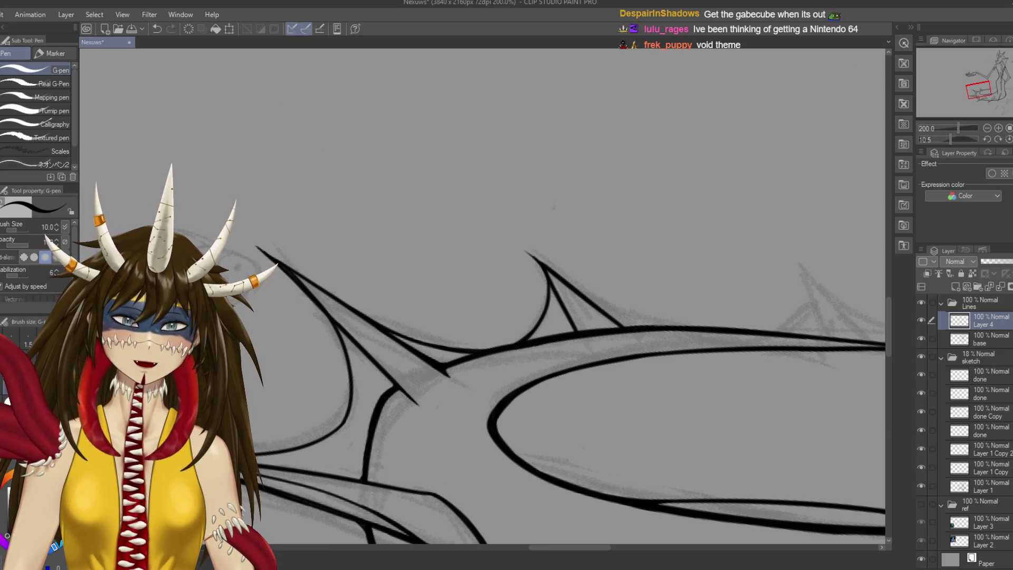
Zoom in to smooth the join between the spike lines, add a touch-up mark, and save
scroll(534, 328, up, 1)
scroll(534, 328, up, 1)
scroll(544, 338, up, 2)
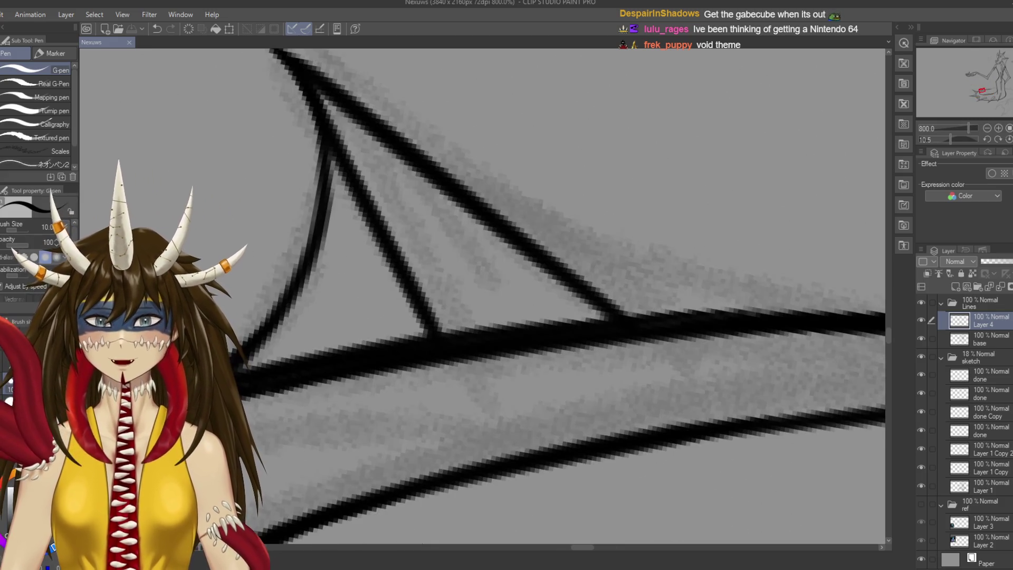
drag(441, 344, 431, 332)
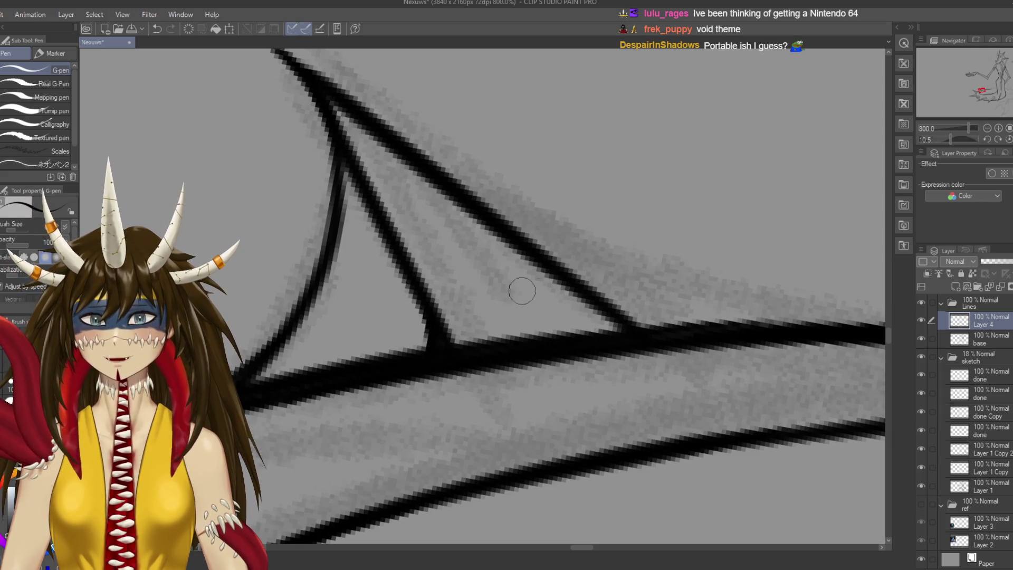
scroll(528, 306, right, 1)
drag(554, 287, 634, 322)
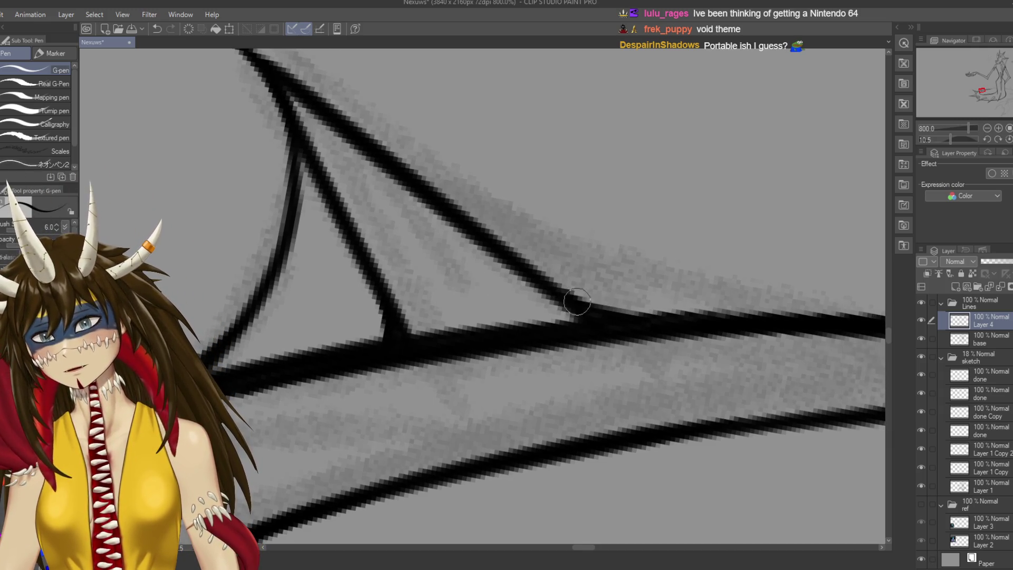
key(ctrl+s)
scroll(450, 323, down, 5)
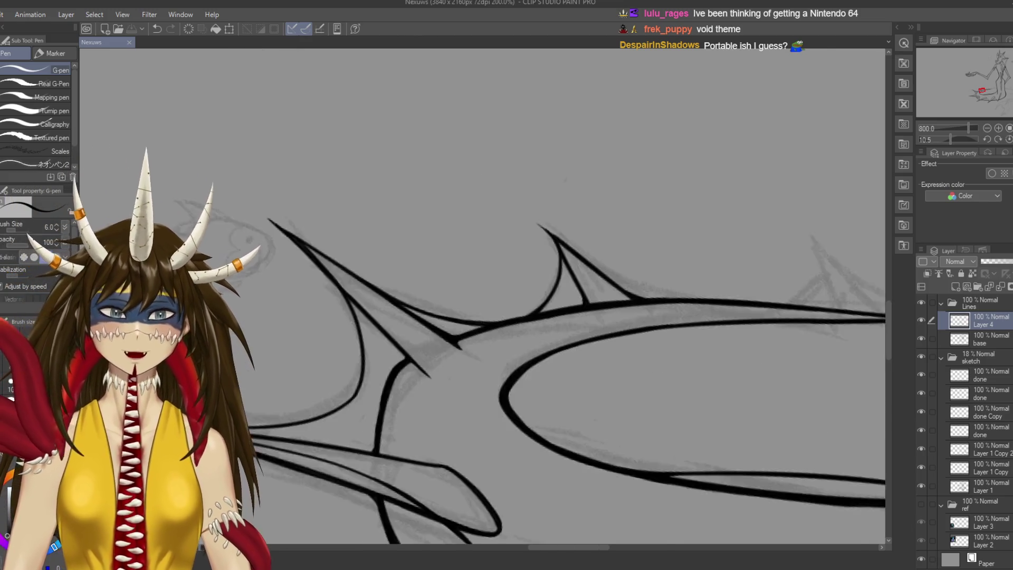
scroll(450, 322, up, 1)
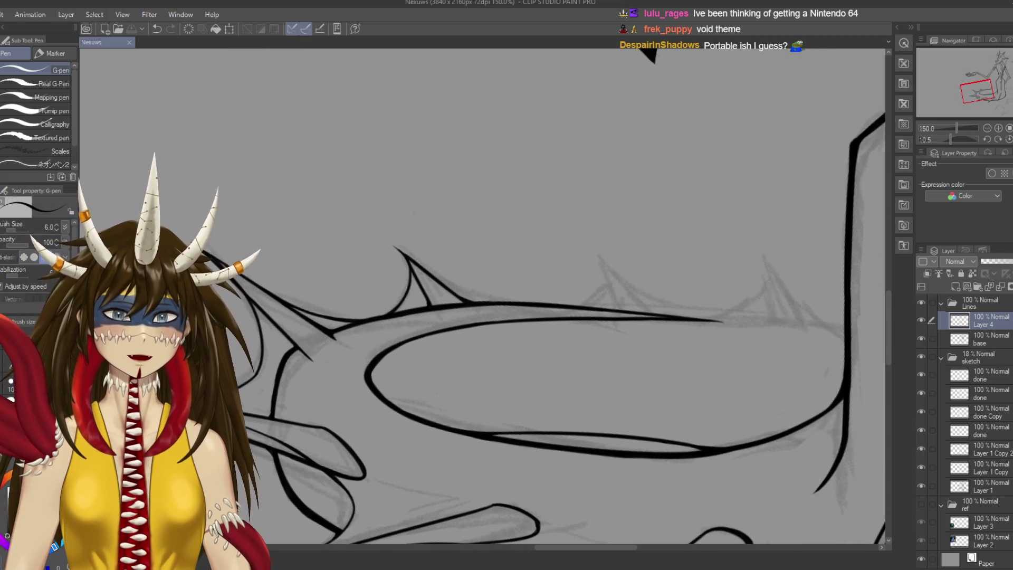
click(466, 303)
key(ctrl+s)
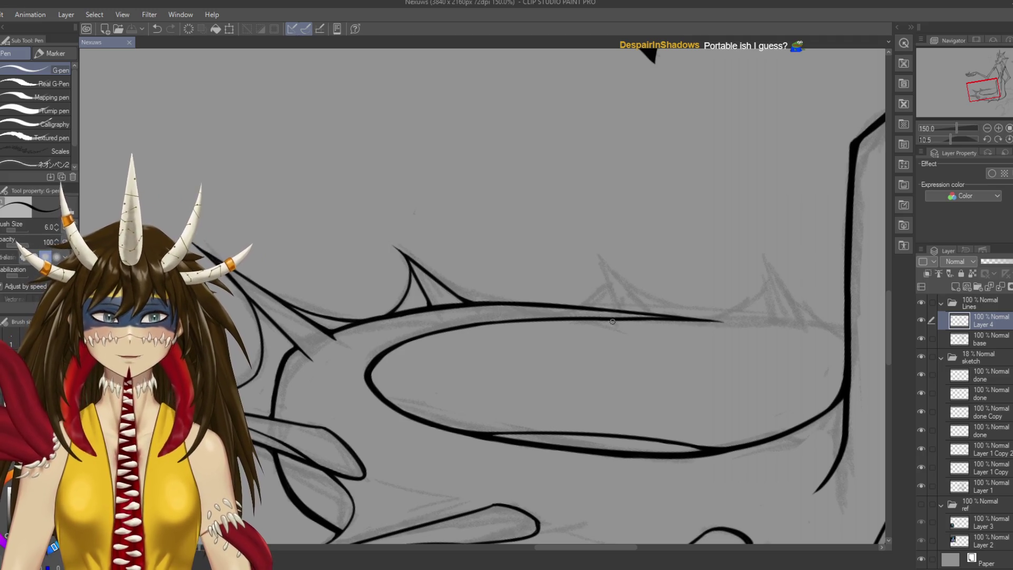
Rotate the canvas view about 45 degrees
drag(612, 323, 590, 389)
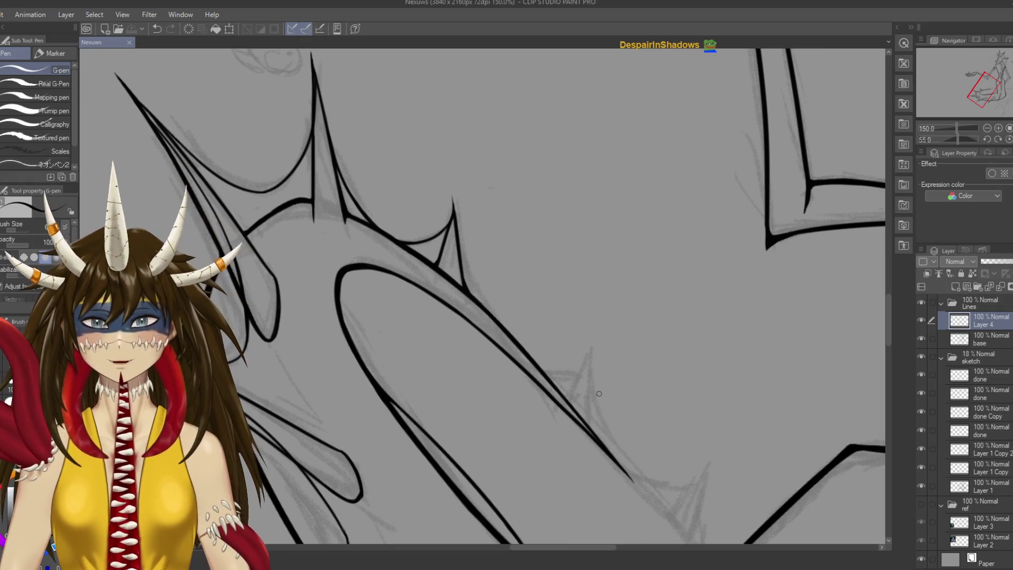
Add a short stroke at the small spike, save, and raise the pen size to 7.0
drag(436, 261, 440, 256)
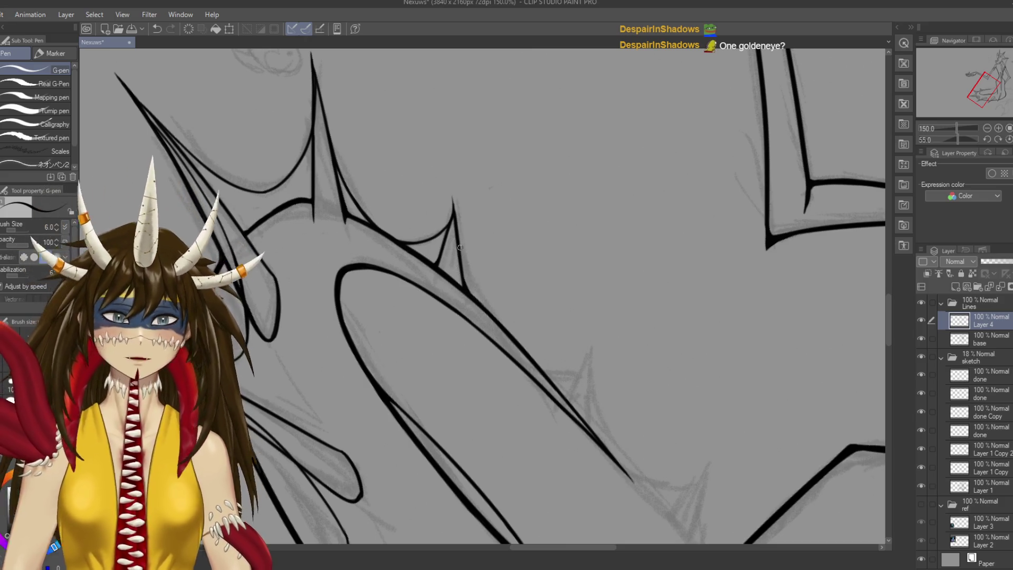
key(ctrl+s)
key(])
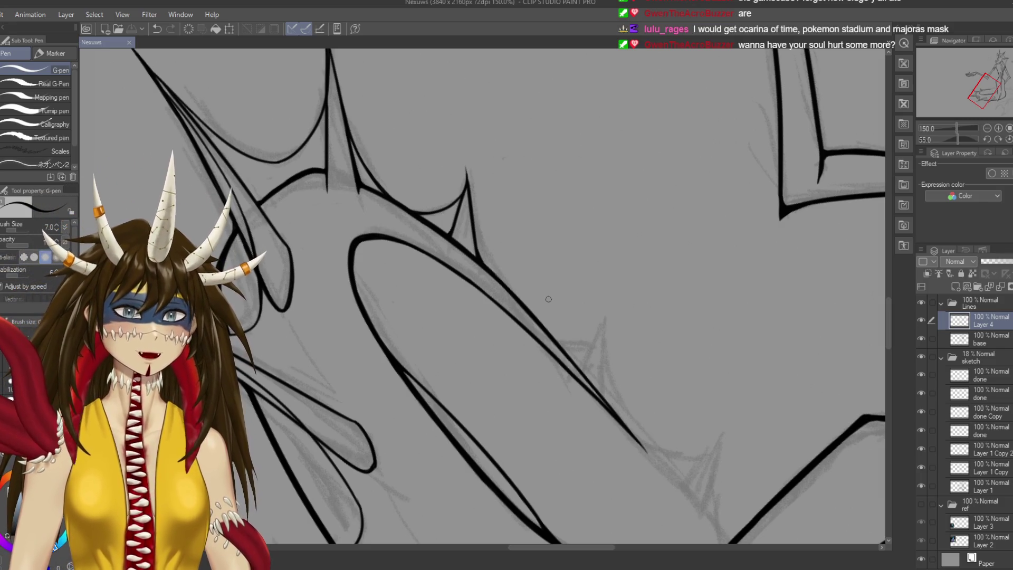
mouse_move(469, 214)
mouse_down()
mouse_move(502, 192)
mouse_move(517, 219)
mouse_up()
Ink the small spike's right edge down into the loop's upper line, then save
key(ctrl+z)
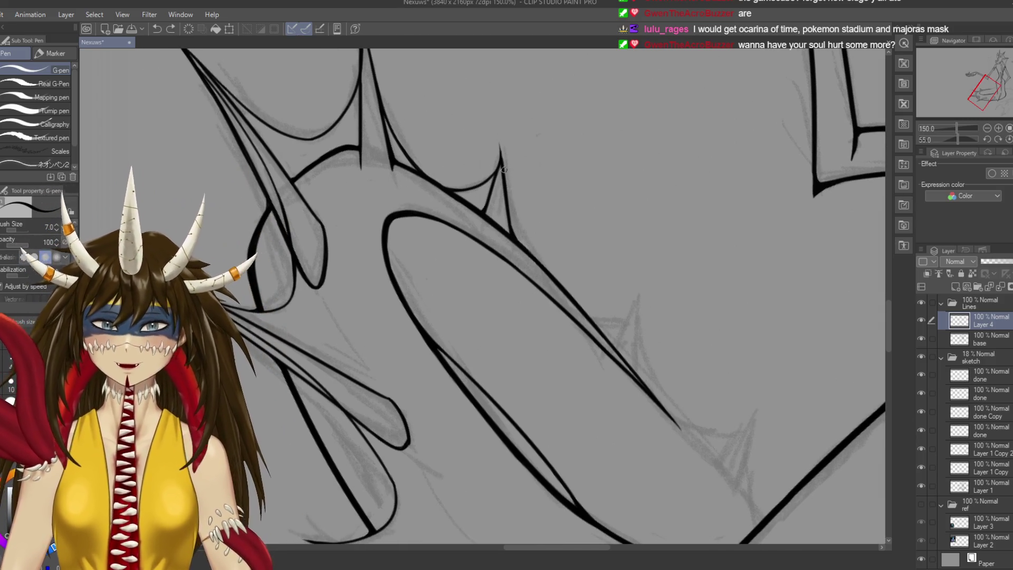
drag(505, 178, 522, 228)
key(ctrl+z)
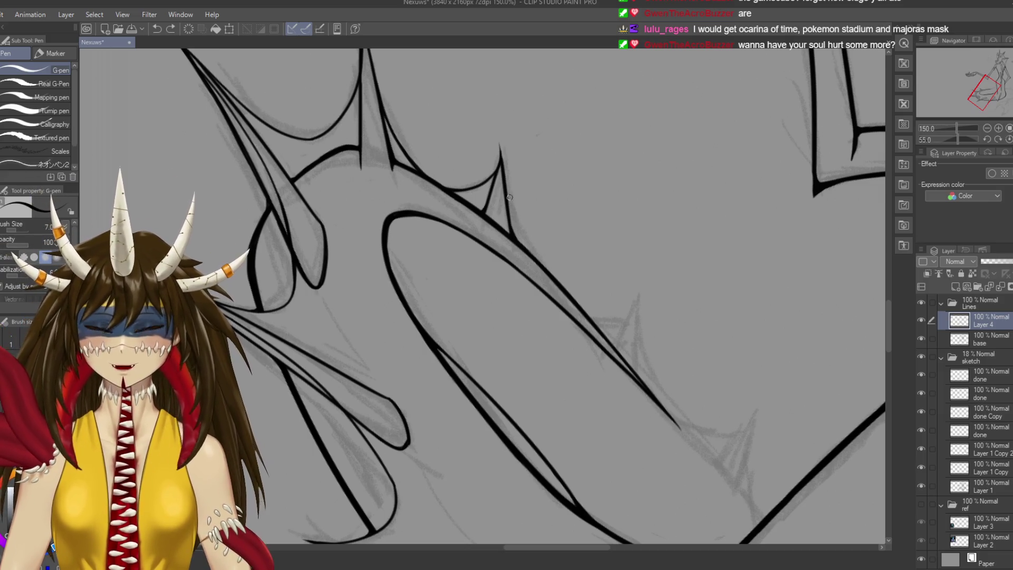
drag(504, 177, 528, 251)
key(ctrl+z)
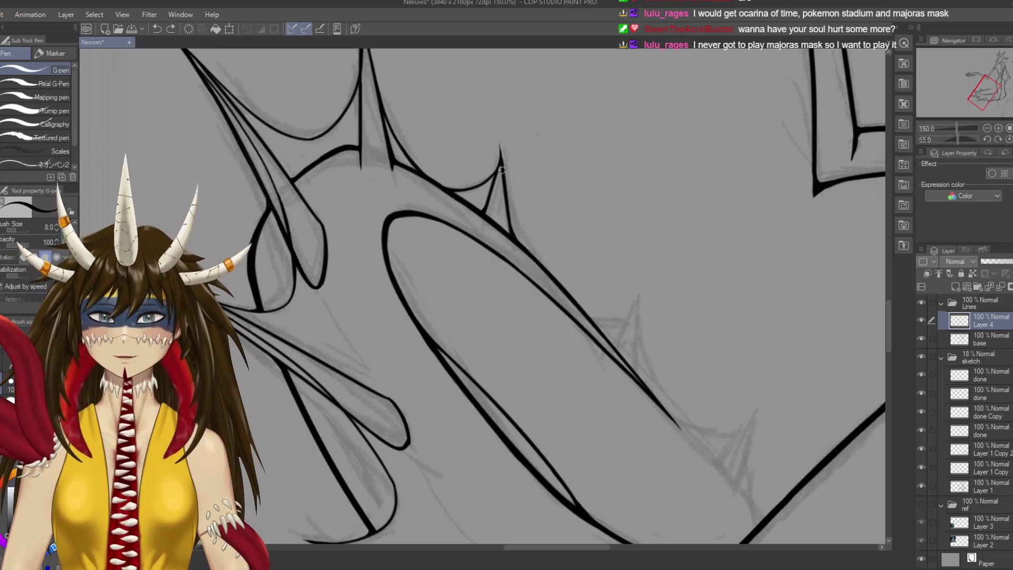
drag(504, 179, 539, 259)
key(ctrl+z)
drag(504, 178, 540, 270)
key(ctrl+z)
drag(501, 168, 546, 271)
key(ctrl+z)
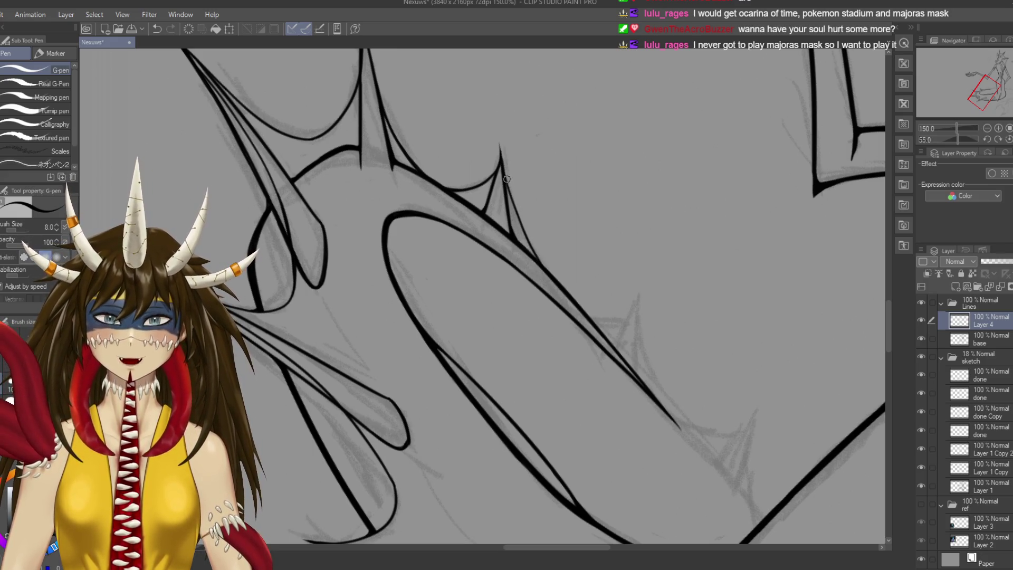
mouse_move(501, 170)
mouse_down()
mouse_move(527, 241)
mouse_move(566, 293)
mouse_move(528, 201)
mouse_up()
key(ctrl+z)
key(ctrl+z)
key(ctrl+z)
key(ctrl+z)
key(ctrl+s)
key(r)
key(p)
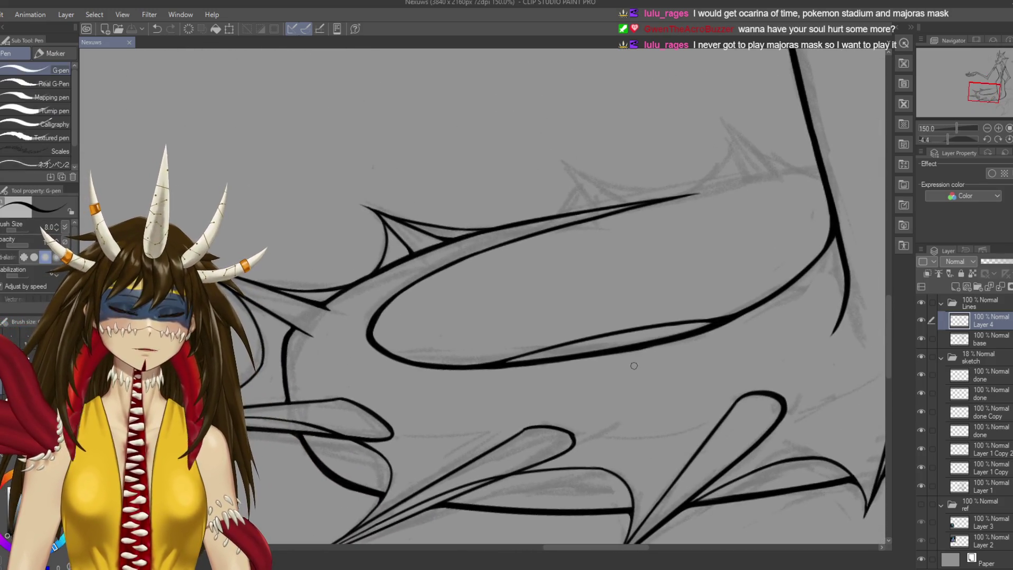
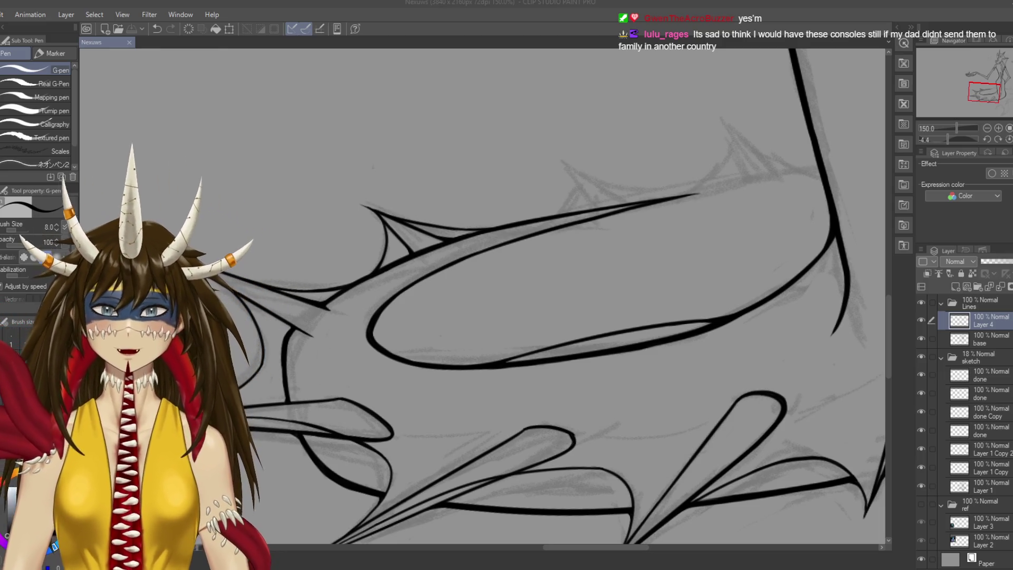
Remove a stray ink dot and ink the new spike's first edge with the G-pen at size 10
click(619, 285)
key(ctrl+z)
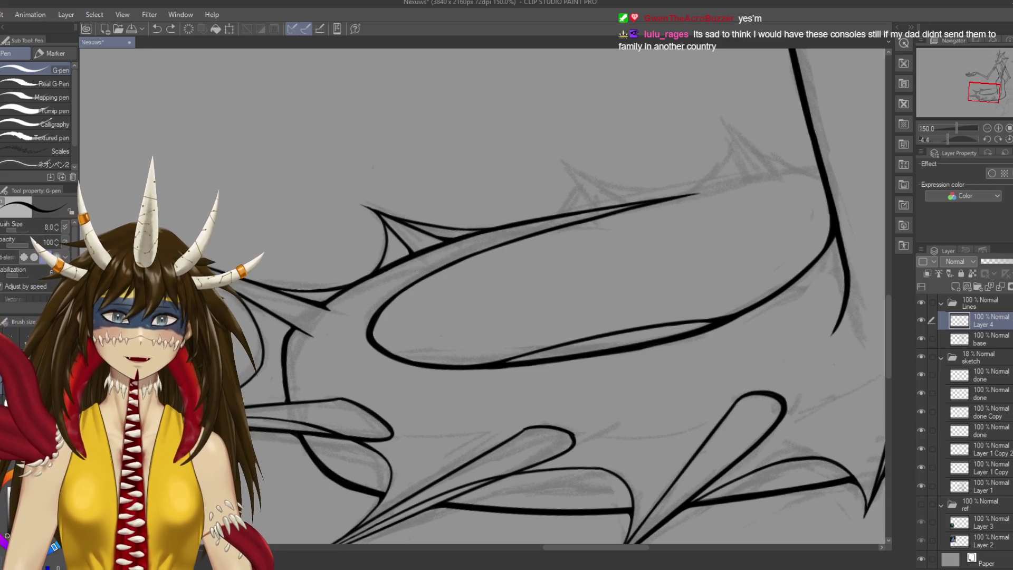
drag(564, 186, 550, 241)
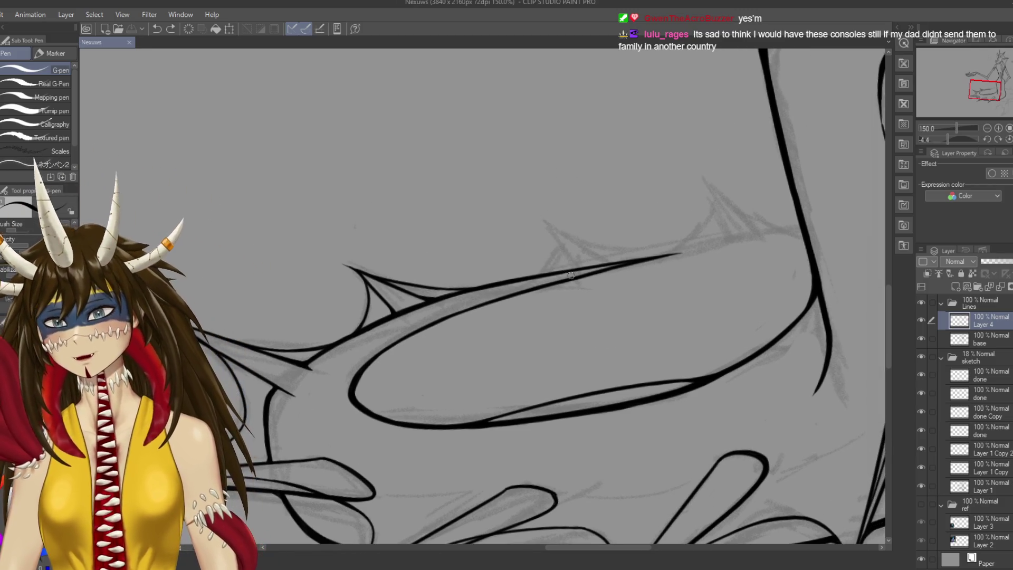
drag(575, 267, 546, 222)
key(ctrl+z)
drag(576, 268, 546, 222)
key(ctrl+z)
drag(575, 267, 546, 222)
key(ctrl+z)
key(bracketright)
drag(575, 268, 541, 216)
key(ctrl+z)
drag(575, 267, 540, 217)
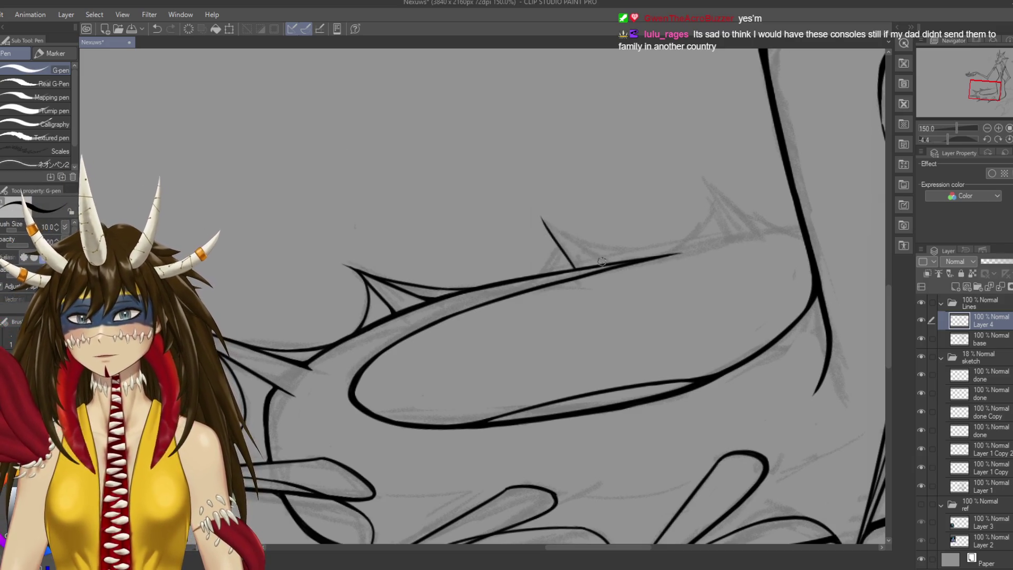
Ink the spike's second edge from the limb line up to its pointed tip
drag(607, 265, 553, 234)
key(ctrl+z)
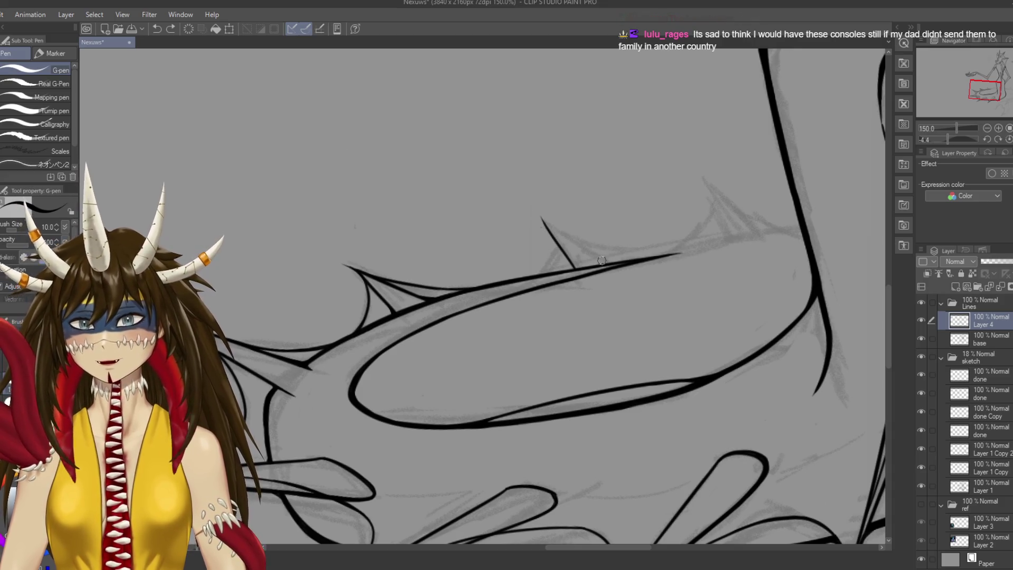
drag(607, 267, 540, 211)
key(ctrl+z)
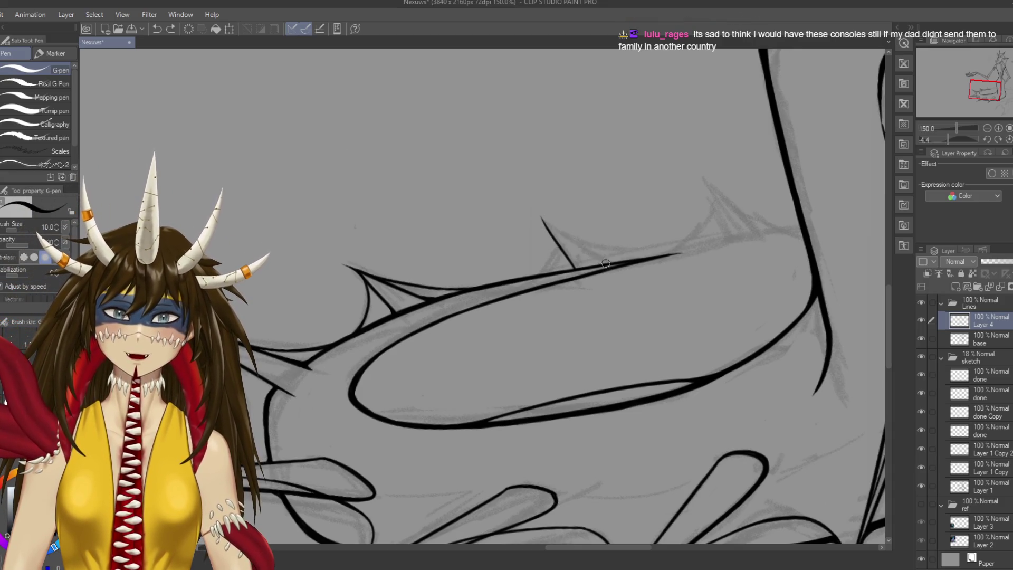
drag(607, 267, 539, 212)
key(ctrl+z)
drag(605, 264, 539, 212)
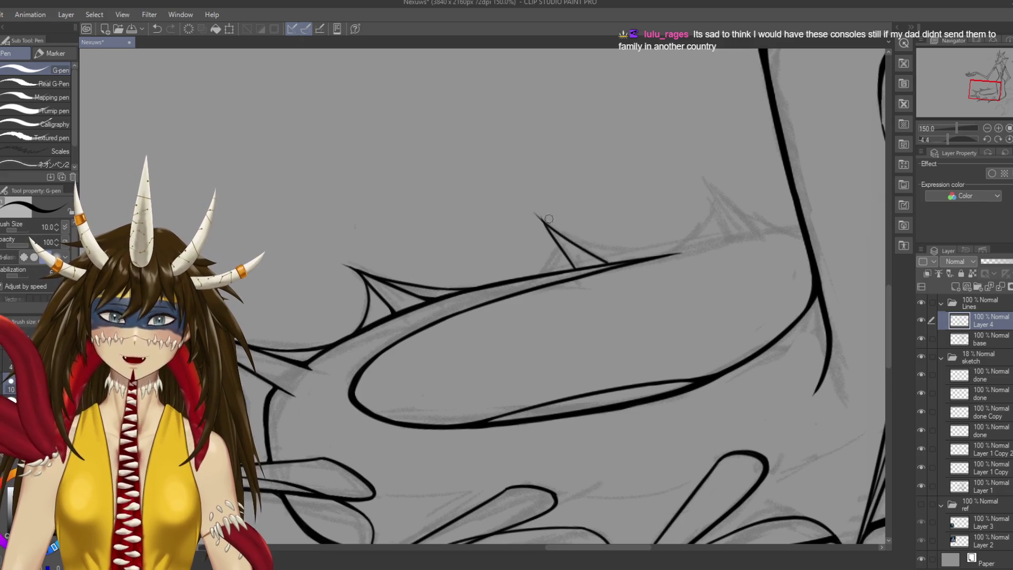
key(ctrl+z)
drag(607, 263, 536, 212)
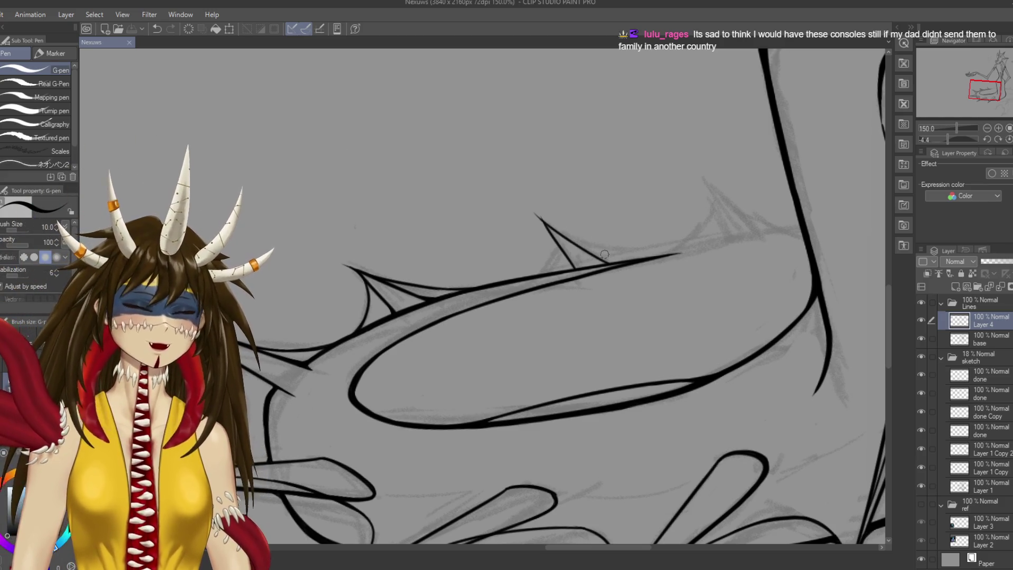
scroll(605, 250, up, 3)
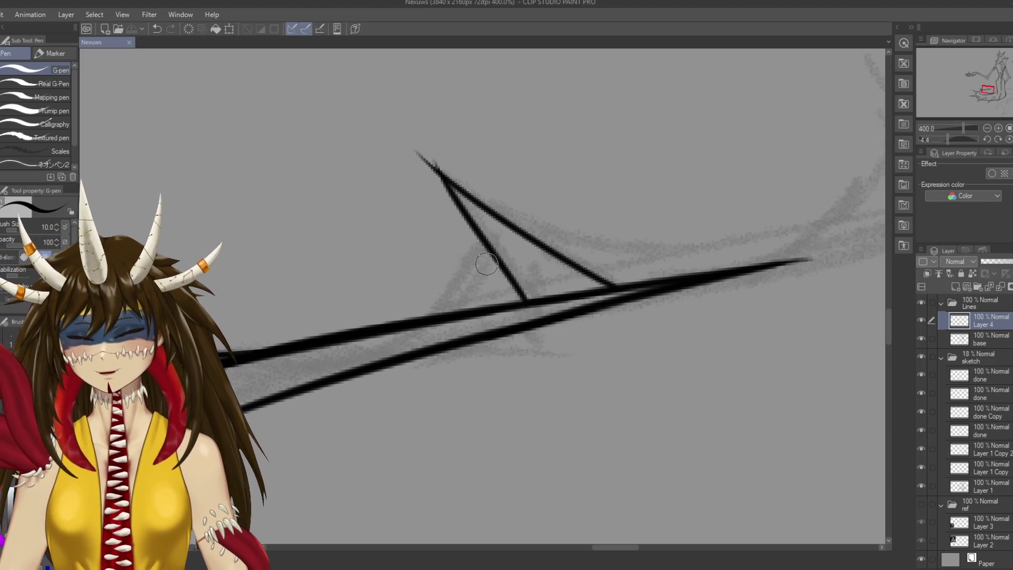
Erase the ink overshoot at the spike tip and thicken the edge where it meets the limb
key(e)
drag(432, 154, 432, 157)
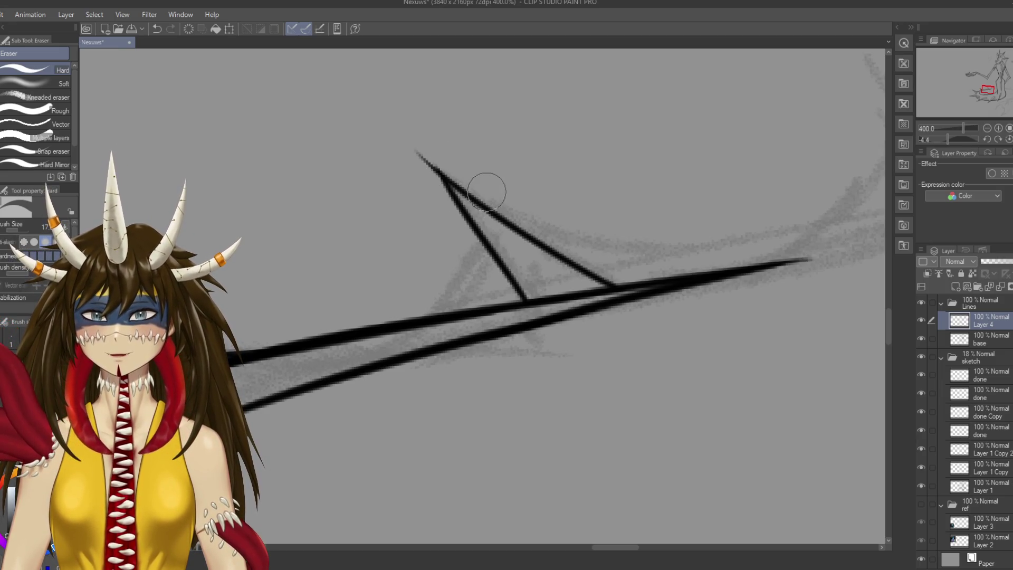
key(p)
drag(415, 155, 464, 224)
key(ctrl+z)
mouse_move(423, 158)
mouse_down()
mouse_move(464, 221)
mouse_move(497, 214)
mouse_move(536, 267)
mouse_up()
key(ctrl+z)
key(ctrl+z)
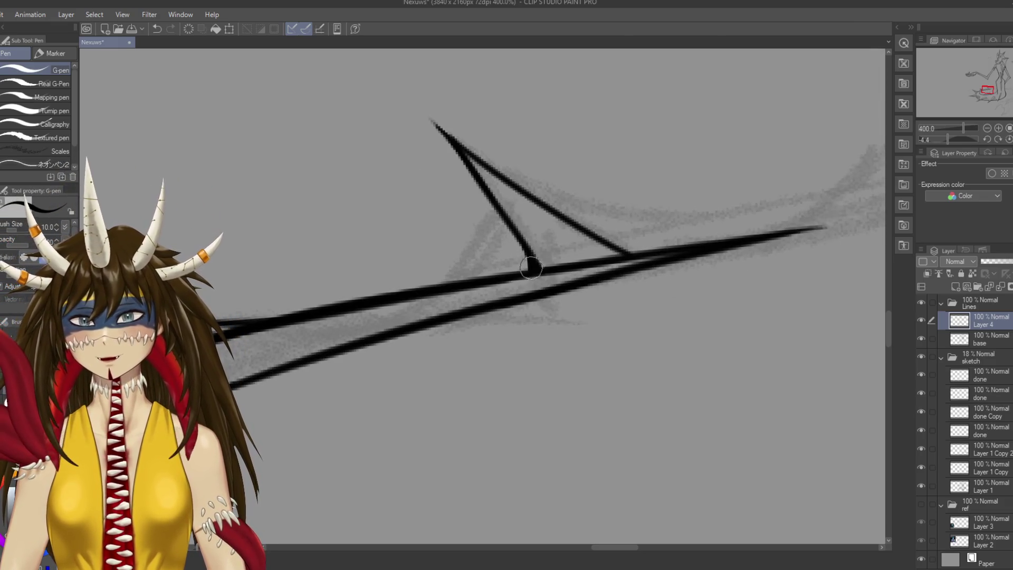
drag(530, 261, 535, 272)
Redraw the spike's inner edge as a smooth curve from tip to limb line
mouse_move(619, 252)
mouse_down()
mouse_move(687, 258)
mouse_move(710, 243)
mouse_up()
mouse_move(538, 151)
mouse_down()
mouse_move(549, 215)
mouse_move(506, 278)
mouse_up()
key(ctrl+z)
mouse_move(546, 156)
mouse_down()
mouse_move(549, 240)
mouse_move(517, 274)
mouse_up()
mouse_move(546, 154)
mouse_down()
mouse_move(552, 232)
mouse_move(533, 262)
mouse_up()
key(ctrl+z)
key(ctrl+s)
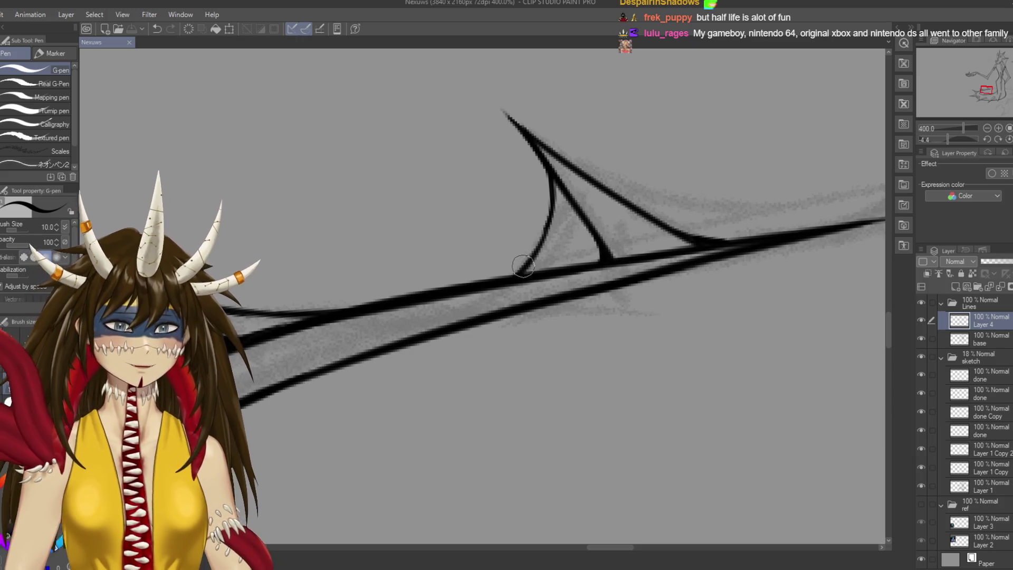
drag(532, 257, 507, 277)
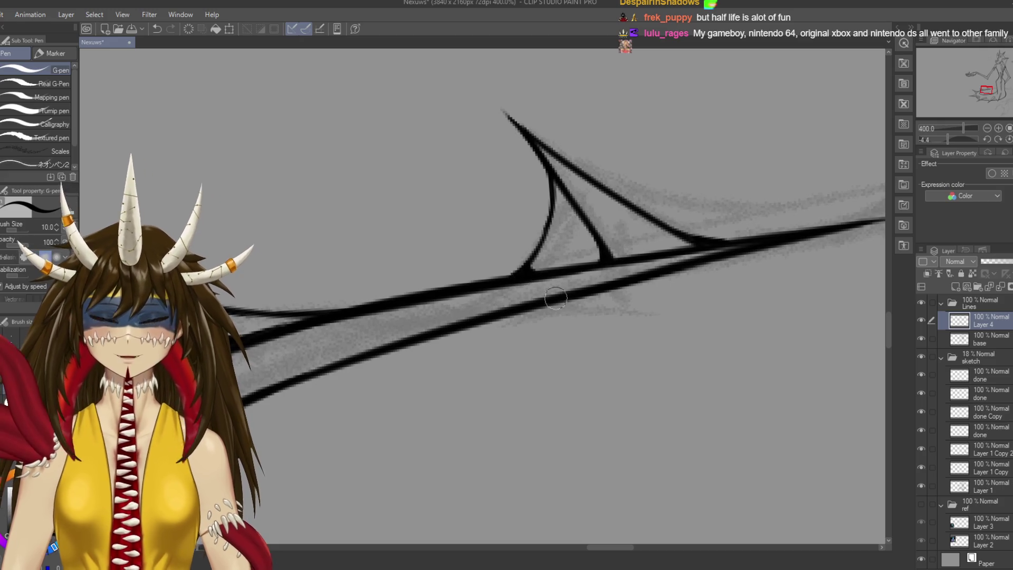
key(ctrl+s)
drag(534, 276, 616, 268)
drag(386, 304, 534, 260)
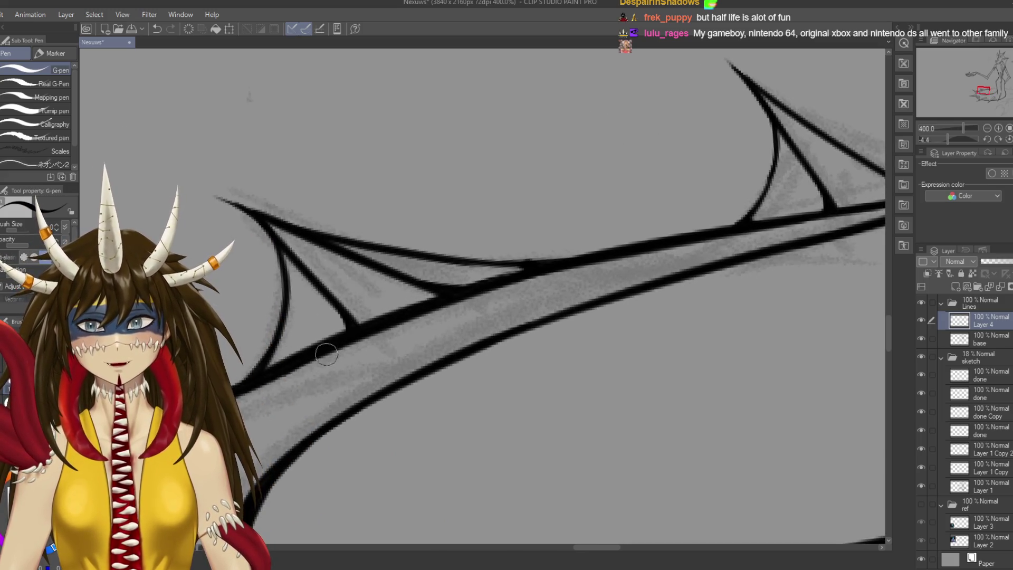
drag(263, 367, 404, 282)
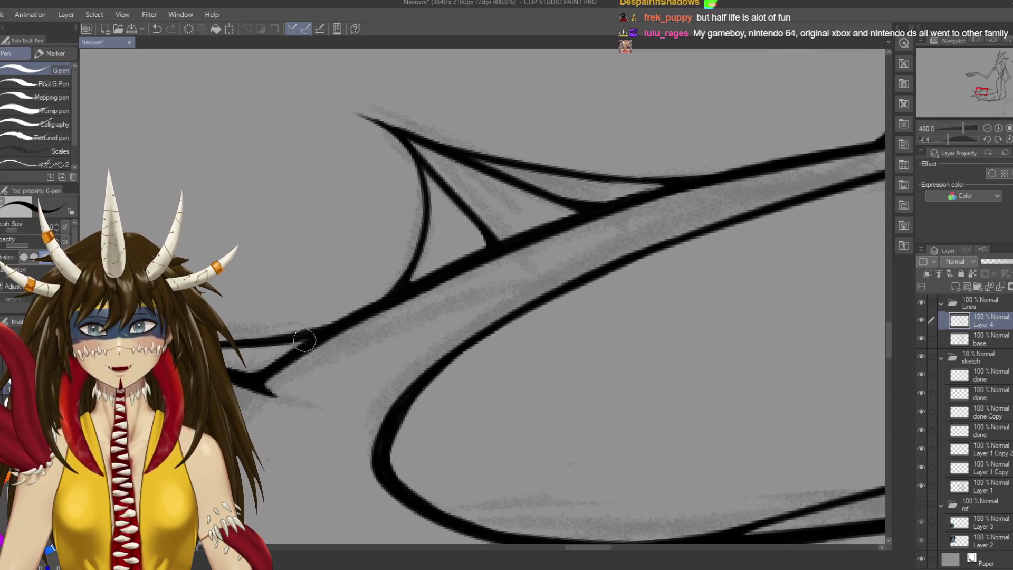
Save the drawing and move over to the still-sketched section
key(ctrl+s)
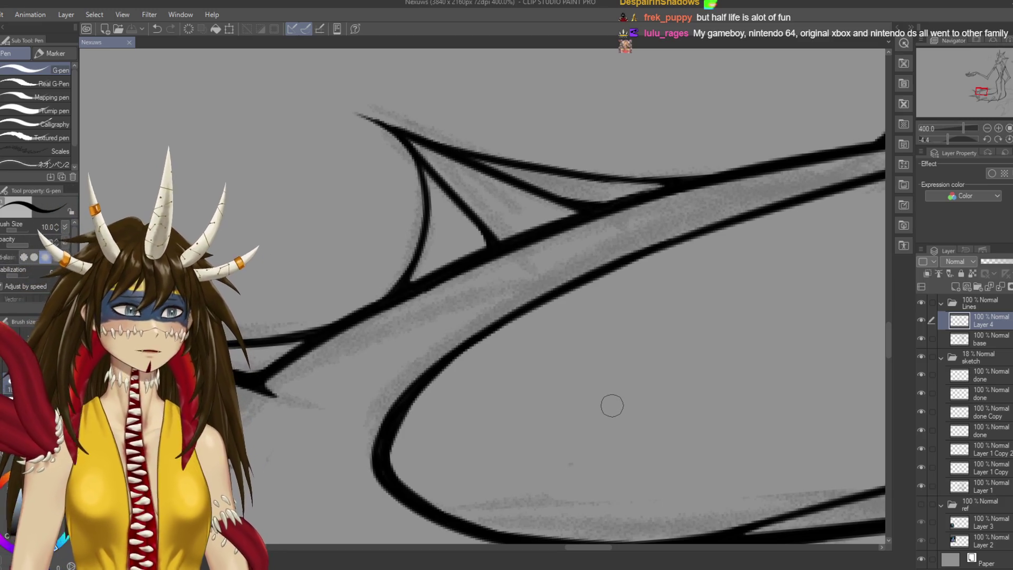
drag(679, 242, 105, 275)
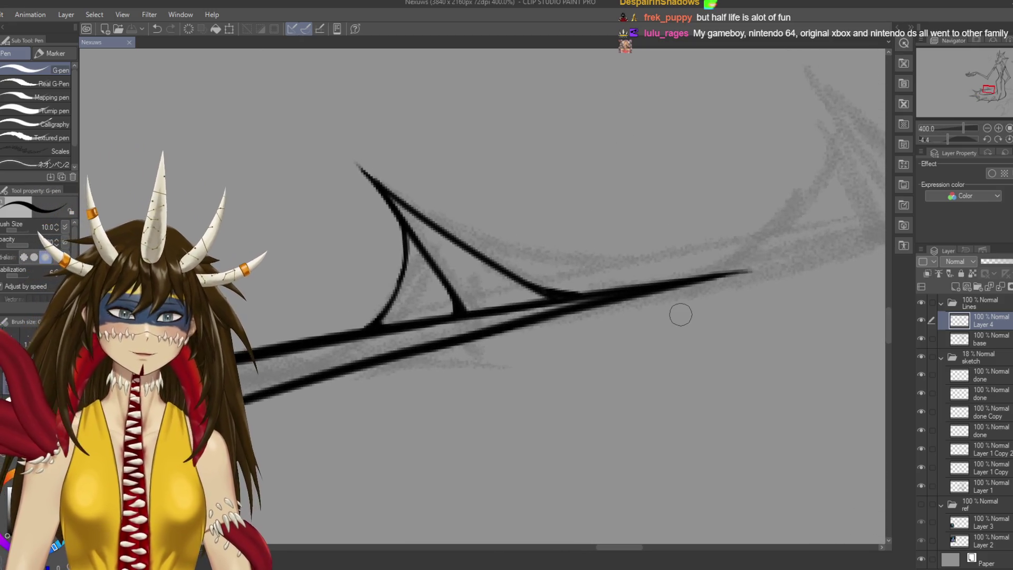
scroll(680, 314, down, 3)
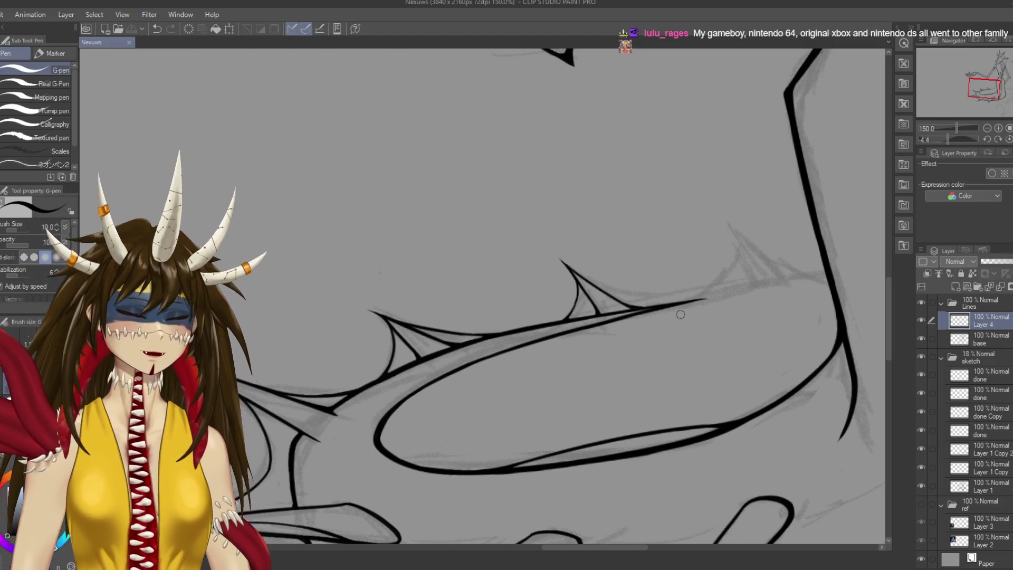
Tilt the canvas and ink the limb's upper diagonal line toward the joint
drag(681, 315, 665, 175)
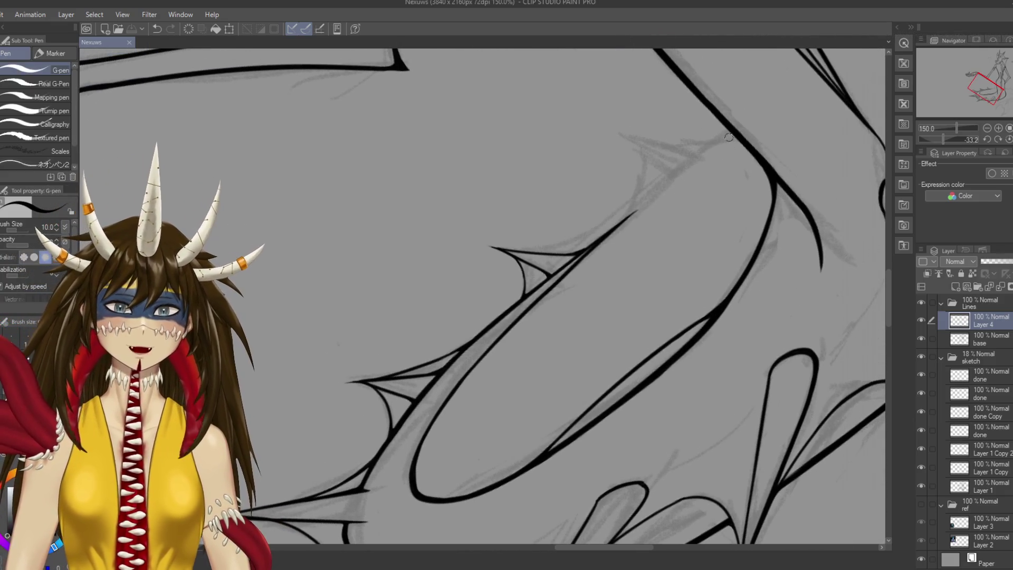
drag(727, 135, 644, 196)
key(ctrl+z)
drag(732, 132, 588, 264)
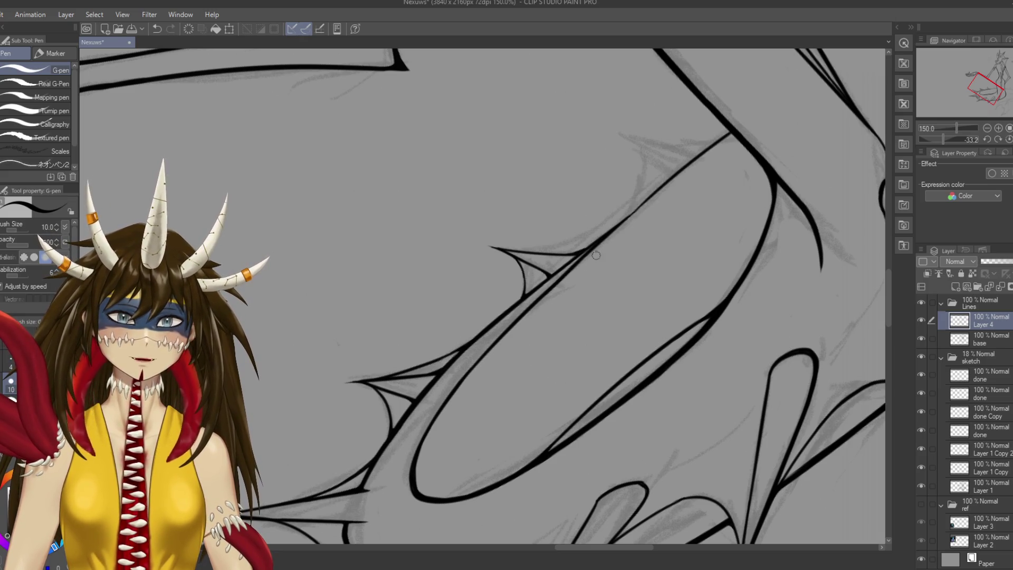
mouse_move(619, 224)
mouse_down()
mouse_move(688, 169)
mouse_move(629, 217)
mouse_move(648, 197)
mouse_up()
key(ctrl+z)
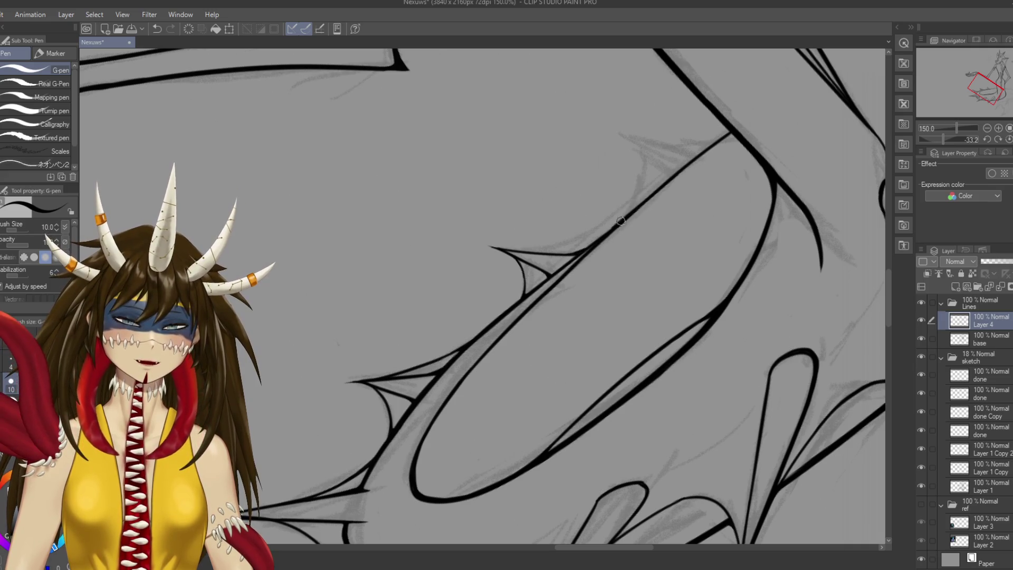
key(ctrl+z)
Redraw the diagonal limb line as one stroke reaching the crossing line at the joint
drag(607, 236, 696, 161)
key(ctrl+z)
drag(607, 234, 688, 166)
key(ctrl+z)
drag(607, 234, 689, 167)
key(ctrl+z)
drag(607, 236, 692, 162)
key(ctrl+z)
drag(607, 236, 734, 133)
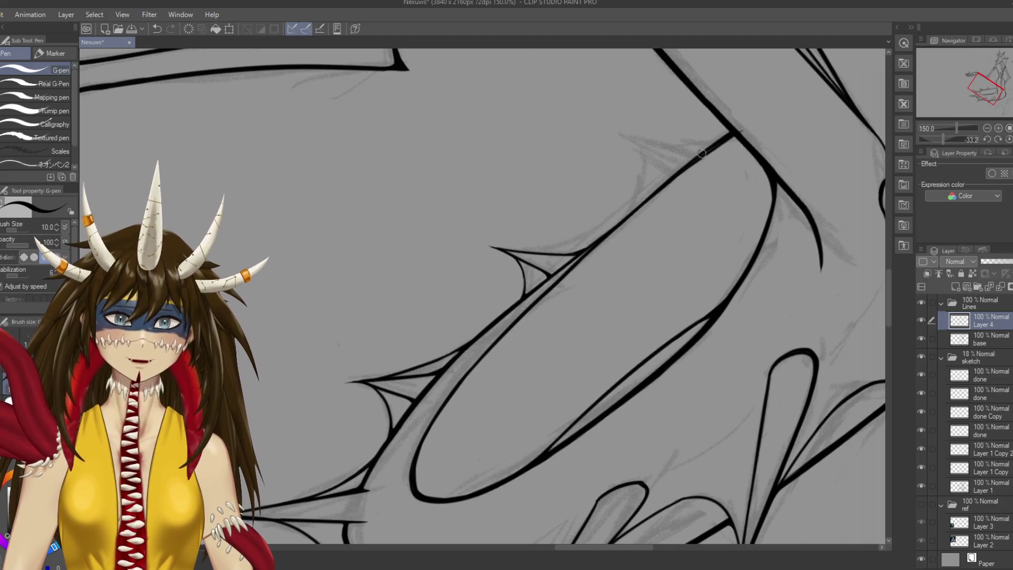
Save the drawing and rotate the canvas back nearly upright
key(e)
scroll(777, 157, up, 3)
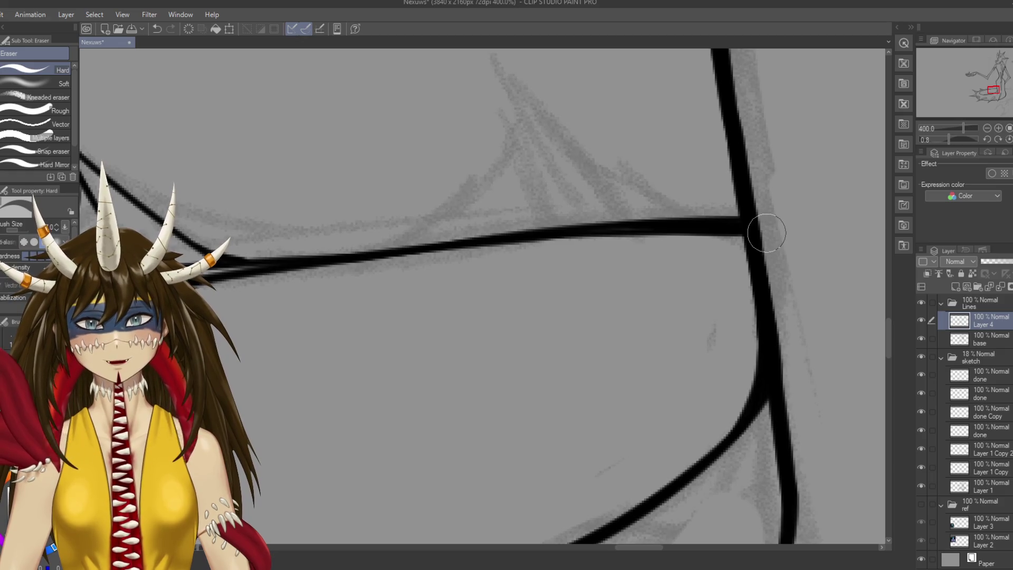
key(r)
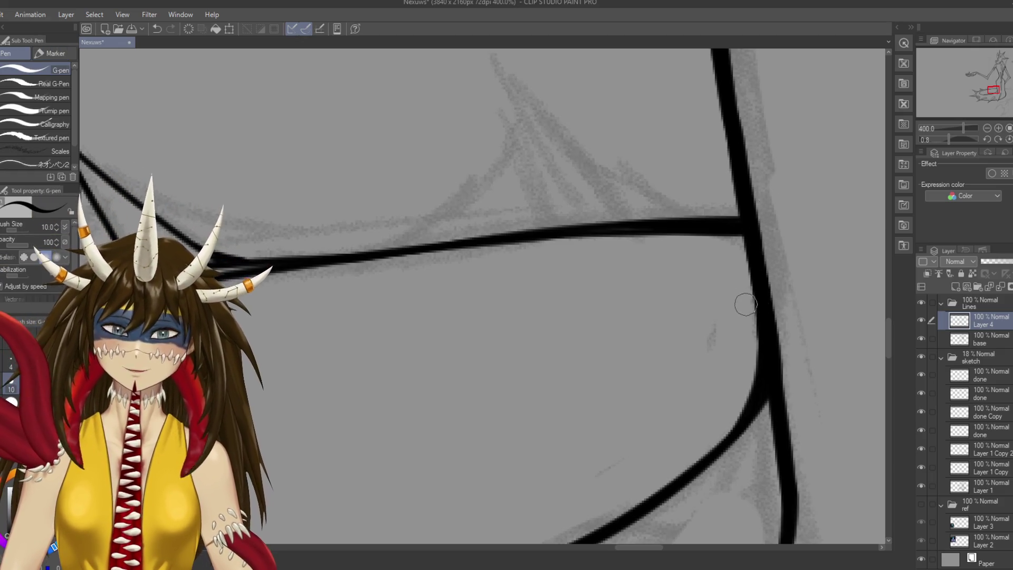
key(ctrl+s)
key(p)
scroll(436, 339, down, 4)
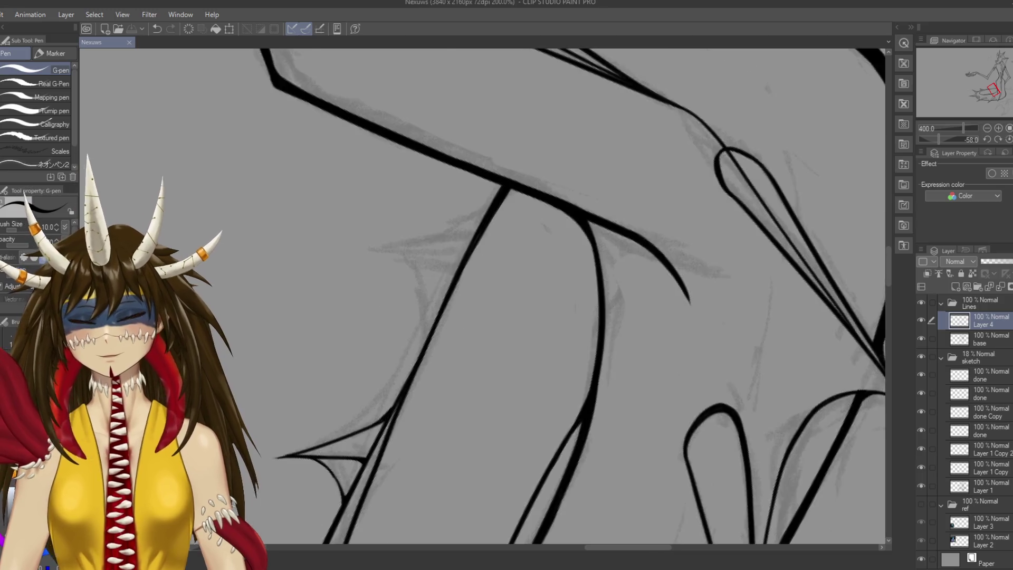
mouse_move(459, 317)
mouse_down()
mouse_move(509, 206)
mouse_move(477, 252)
mouse_up()
key(ctrl+z)
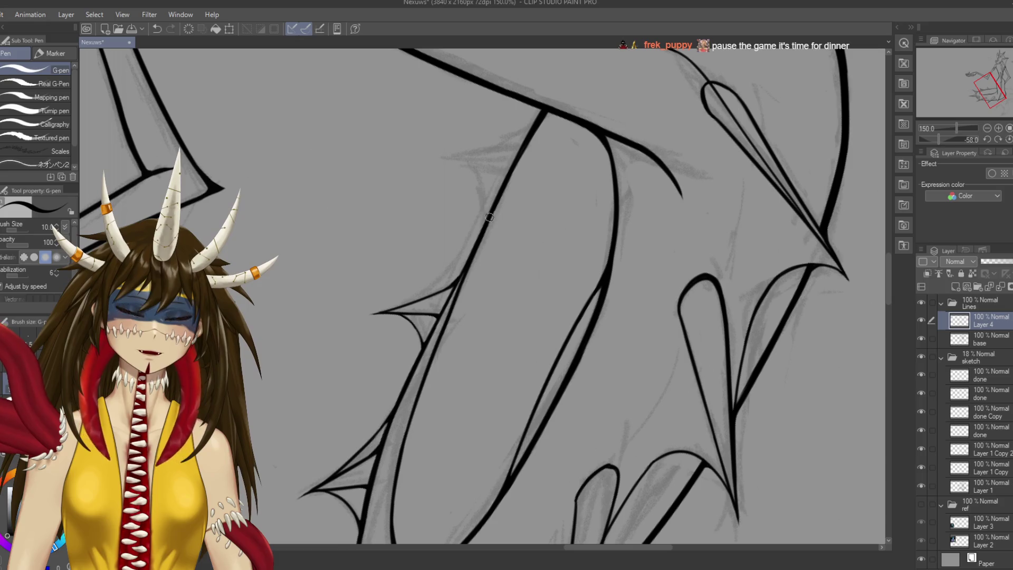
key(ctrl+s)
drag(544, 235, 529, 322)
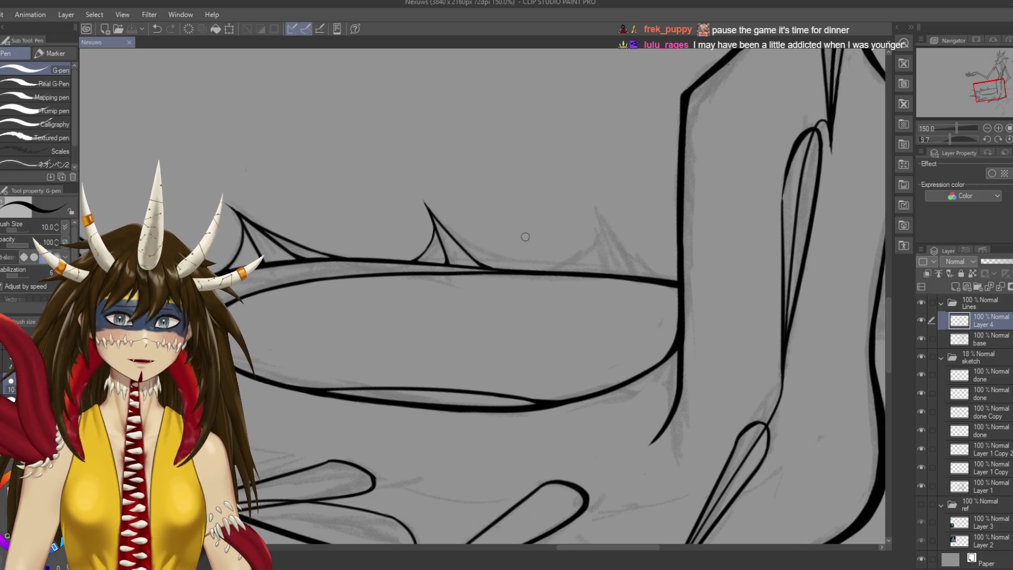
Ink the third spike's left edge rising from the tail line and save
mouse_move(596, 265)
mouse_down()
mouse_move(603, 275)
mouse_move(595, 200)
mouse_up()
key(ctrl+z)
drag(604, 277, 592, 203)
key(ctrl+z)
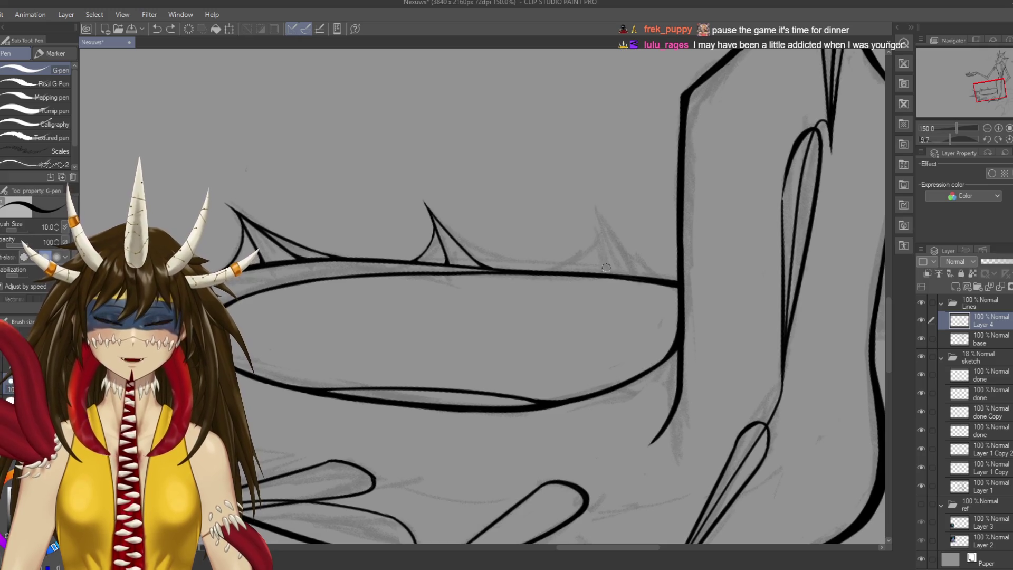
drag(605, 274, 595, 200)
key(ctrl+s)
Ink the spike's right edge from the tail line up to its tip and save
drag(633, 276, 592, 193)
key(ctrl+z)
drag(636, 277, 593, 191)
key(ctrl+z)
drag(635, 277, 591, 185)
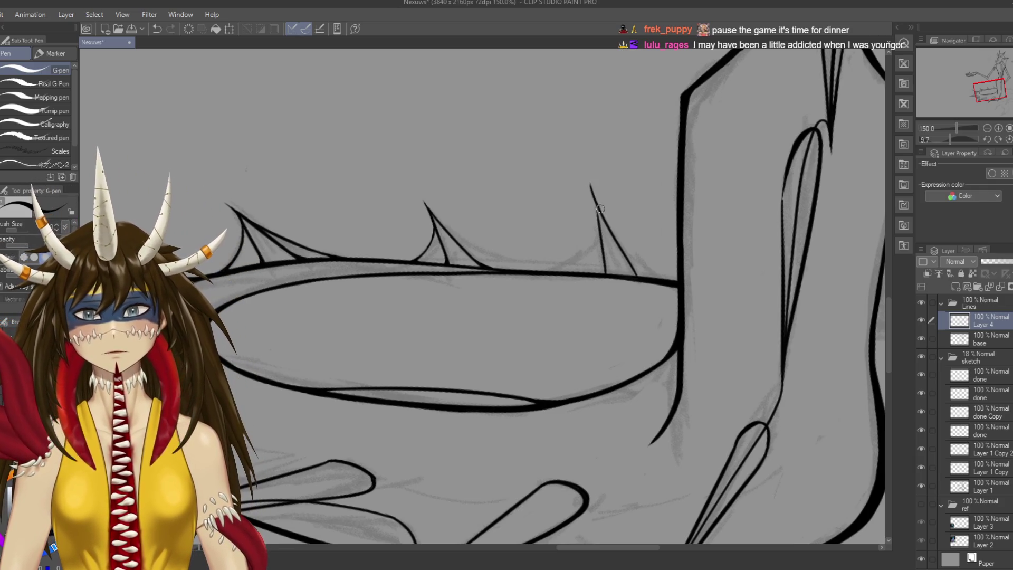
key(ctrl+z)
drag(636, 276, 592, 196)
key(ctrl+z)
drag(636, 276, 593, 199)
key(ctrl+z)
drag(637, 276, 594, 193)
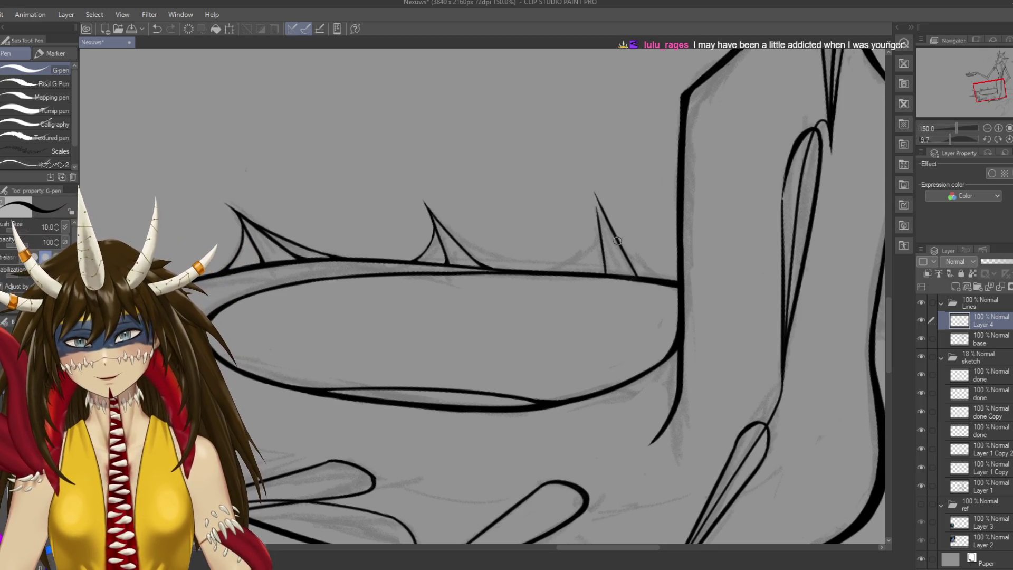
key(ctrl+z)
drag(636, 276, 593, 190)
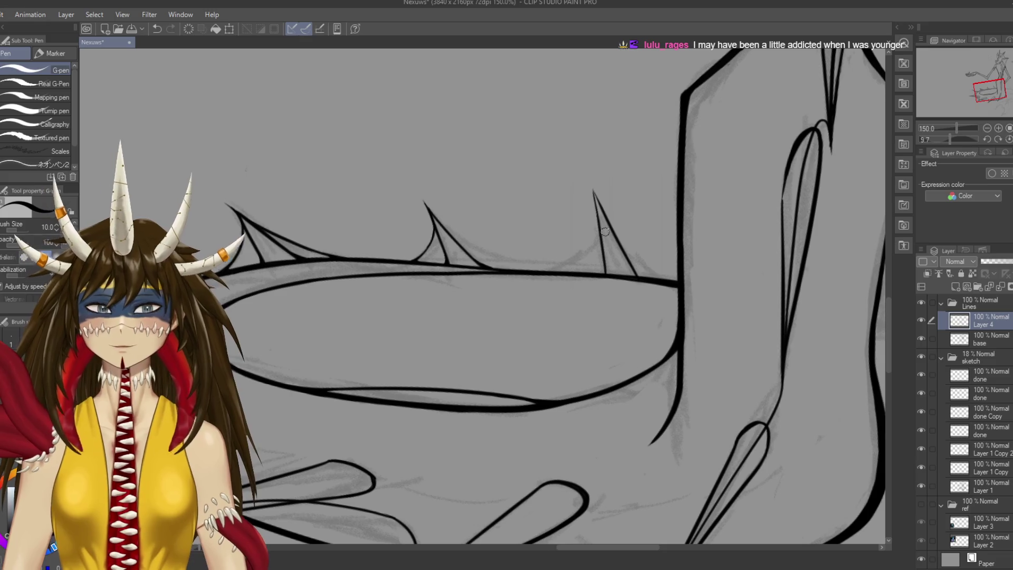
key(ctrl+s)
Lengthen the spike tip slightly and save the drawing
drag(596, 220, 591, 188)
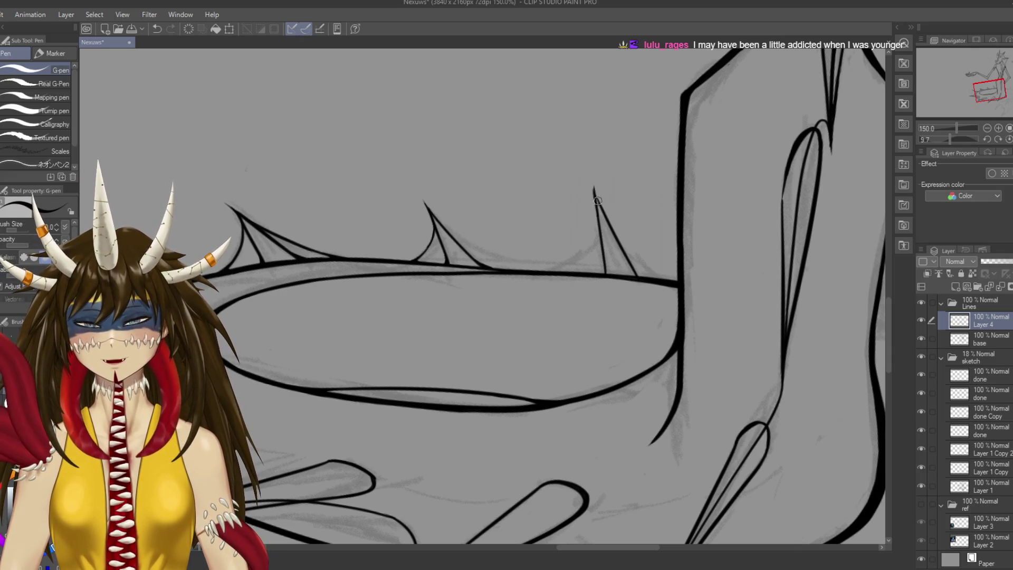
drag(598, 218, 592, 184)
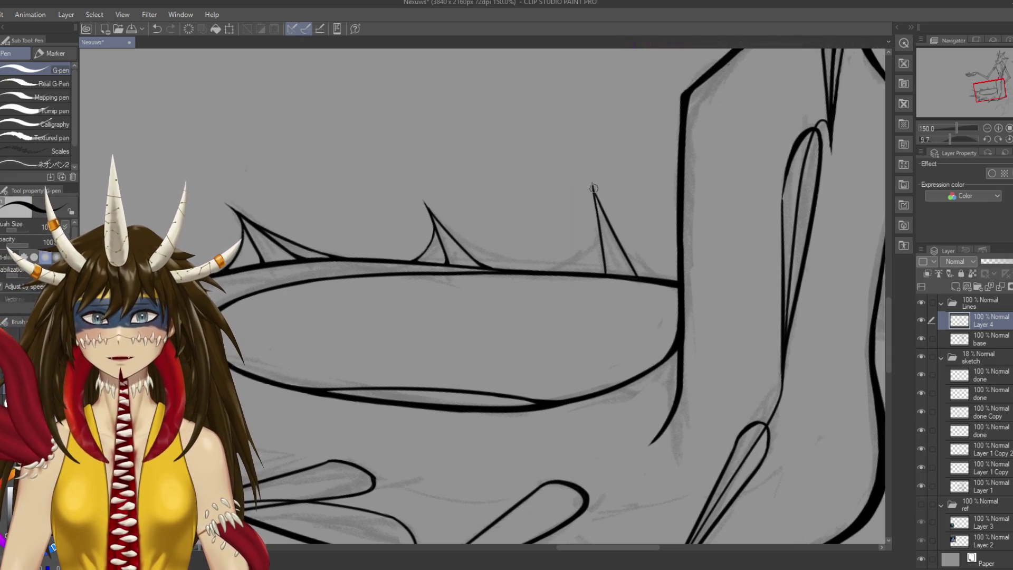
key(ctrl+z)
drag(599, 203, 592, 184)
key(ctrl+z)
key(ctrl+s)
drag(532, 292, 506, 329)
scroll(503, 224, up, 2)
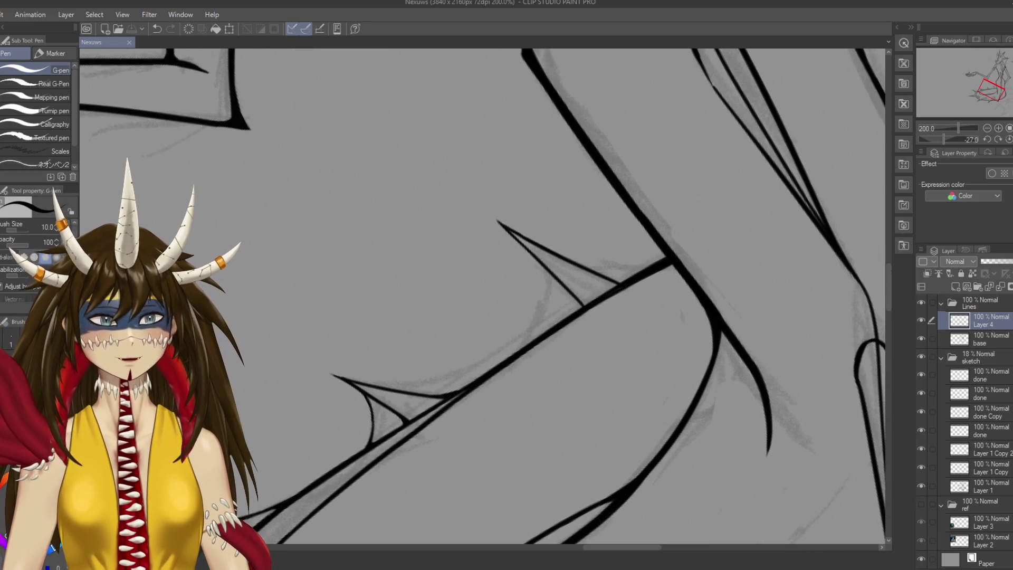
Extend a spike tip further up-left and thicken its base where it joins the limb
drag(503, 224, 546, 274)
key(ctrl+z)
drag(499, 222, 579, 306)
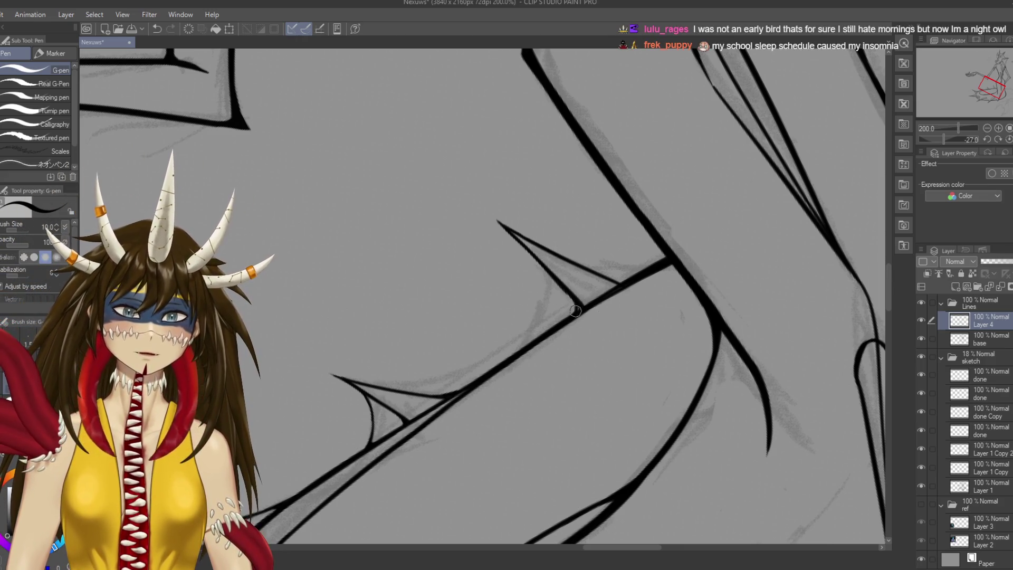
drag(572, 301, 578, 307)
key(ctrl+s)
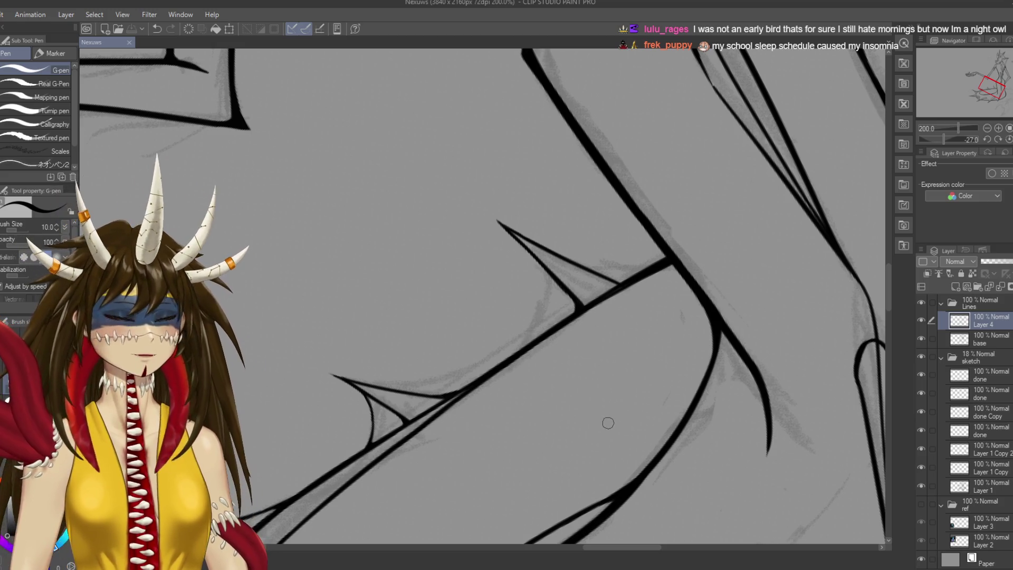
drag(607, 426, 684, 365)
mouse_move(535, 331)
mouse_down()
mouse_move(520, 337)
mouse_move(537, 330)
mouse_up()
key(ctrl+s)
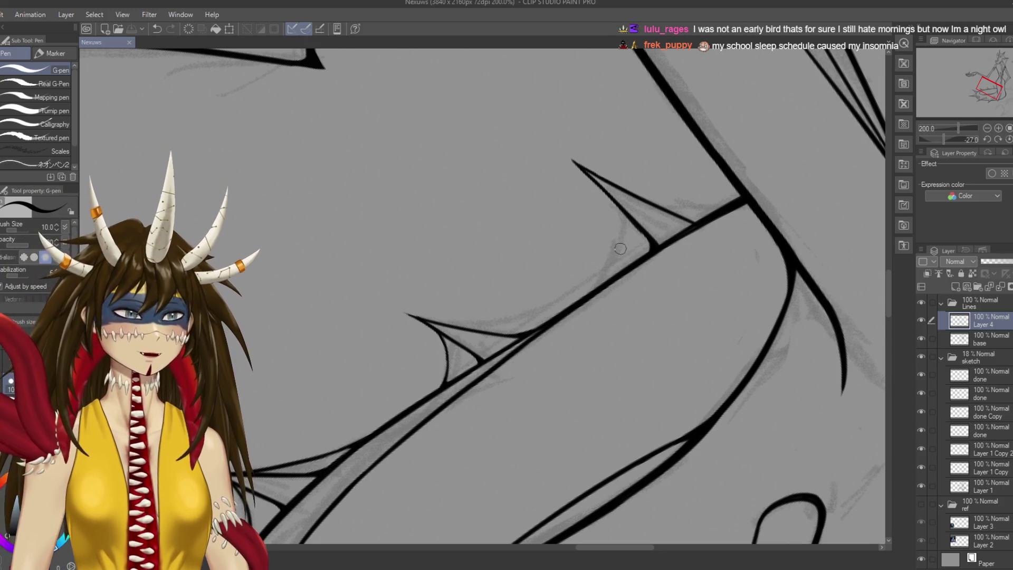
Line up the tail spikes and redraw the next spike's curved edge down from its tip
drag(612, 263, 597, 428)
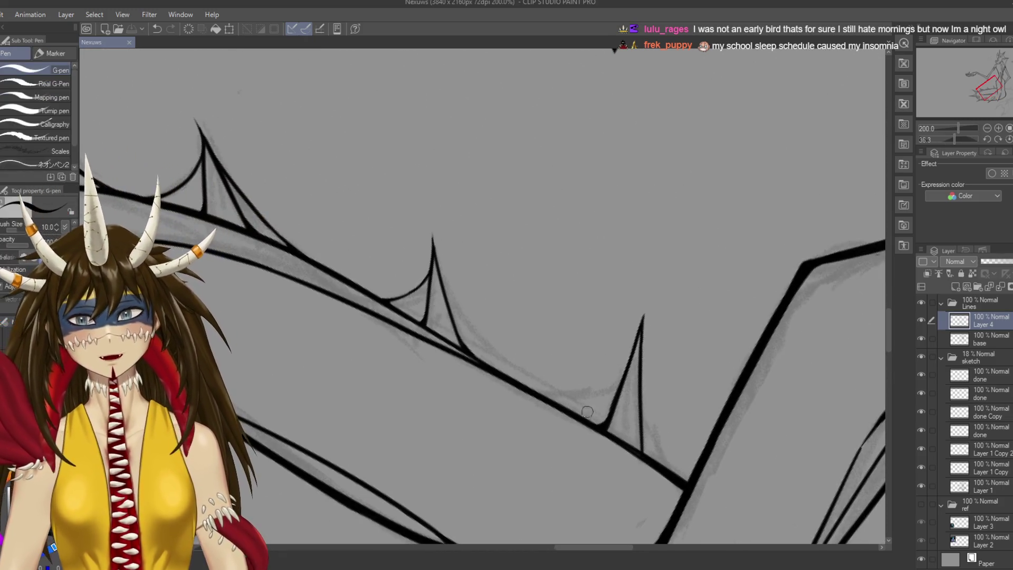
scroll(597, 425, down, 1)
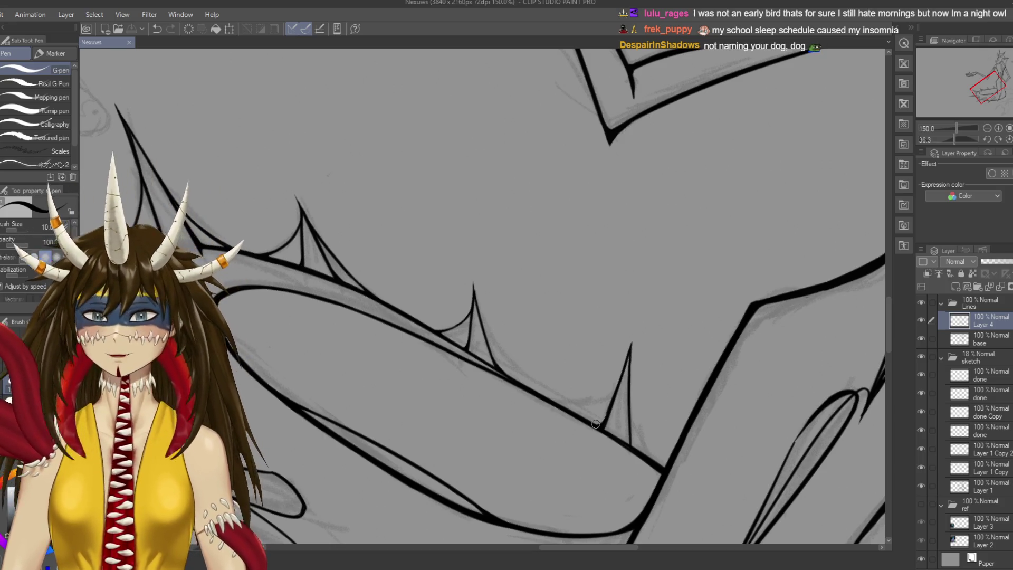
drag(596, 424, 625, 350)
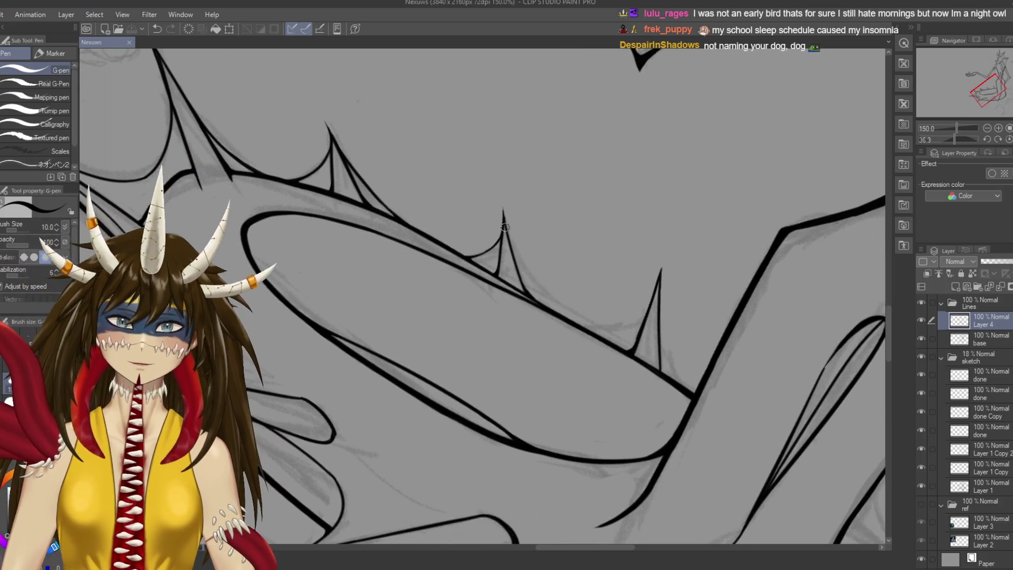
drag(503, 213, 542, 290)
key(ctrl+z)
mouse_move(503, 214)
mouse_down()
mouse_move(562, 310)
mouse_move(606, 324)
mouse_move(519, 241)
mouse_move(551, 299)
mouse_up()
key(ctrl+z)
drag(511, 251, 586, 302)
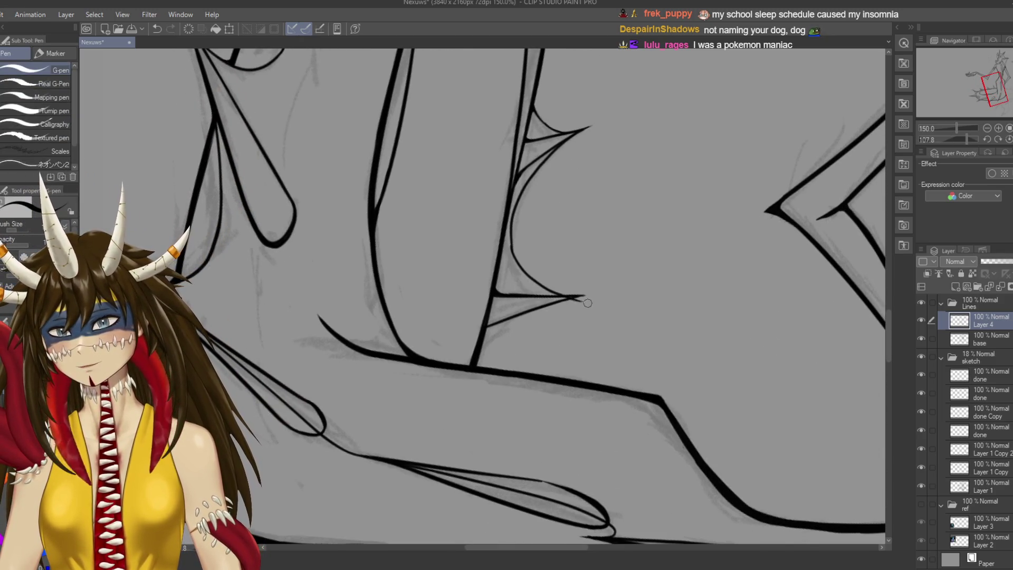
key(ctrl+z)
mouse_move(510, 238)
mouse_down()
mouse_move(559, 291)
mouse_move(588, 296)
mouse_move(513, 247)
mouse_move(561, 291)
mouse_move(517, 254)
mouse_move(559, 290)
mouse_move(528, 264)
mouse_move(507, 274)
mouse_move(528, 285)
mouse_up()
key(ctrl+z)
key(ctrl+z)
Erase the rough inner curve of a spike with the Hard eraser and redraw it cleanly
scroll(528, 285, up, 1)
scroll(528, 264, up, 2)
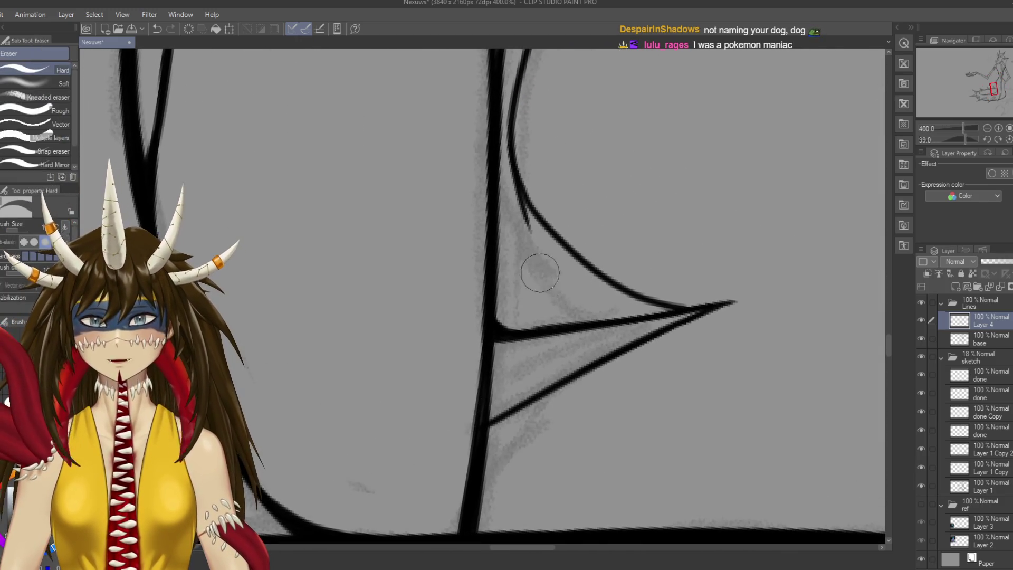
key(e)
drag(510, 201, 522, 222)
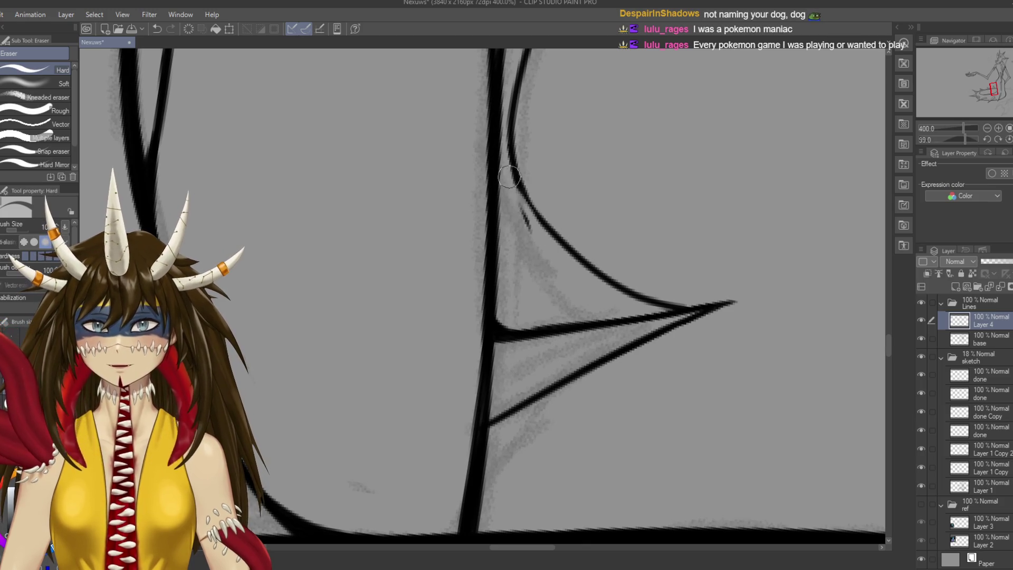
key(ctrl+z)
drag(514, 179, 528, 227)
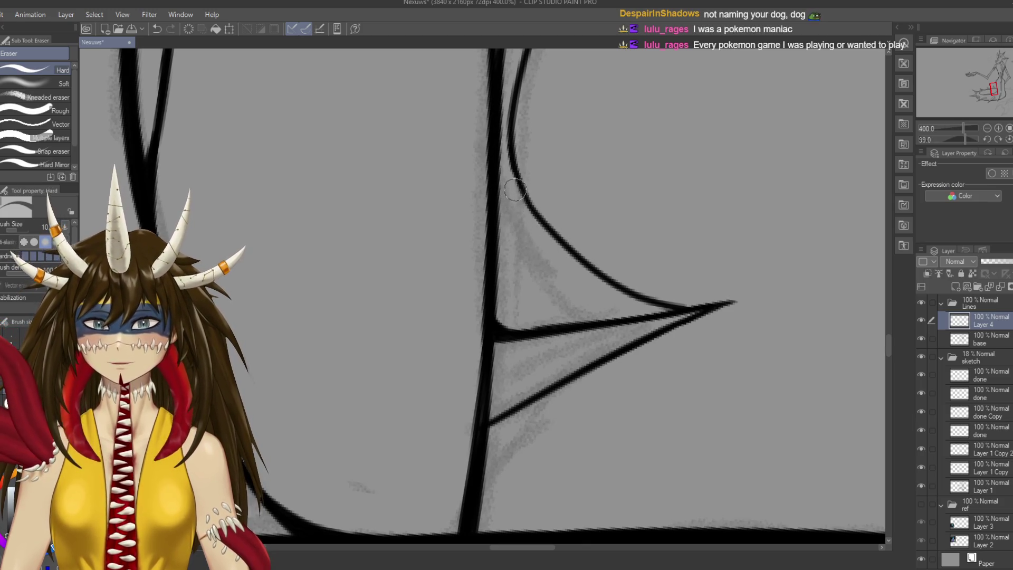
key(p)
drag(506, 160, 535, 207)
key(ctrl+z)
drag(504, 153, 552, 227)
Save the drawing and rotate the canvas view
key(ctrl+s)
key(r)
drag(260, 296, 369, 158)
key(p)
scroll(483, 296, down, 5)
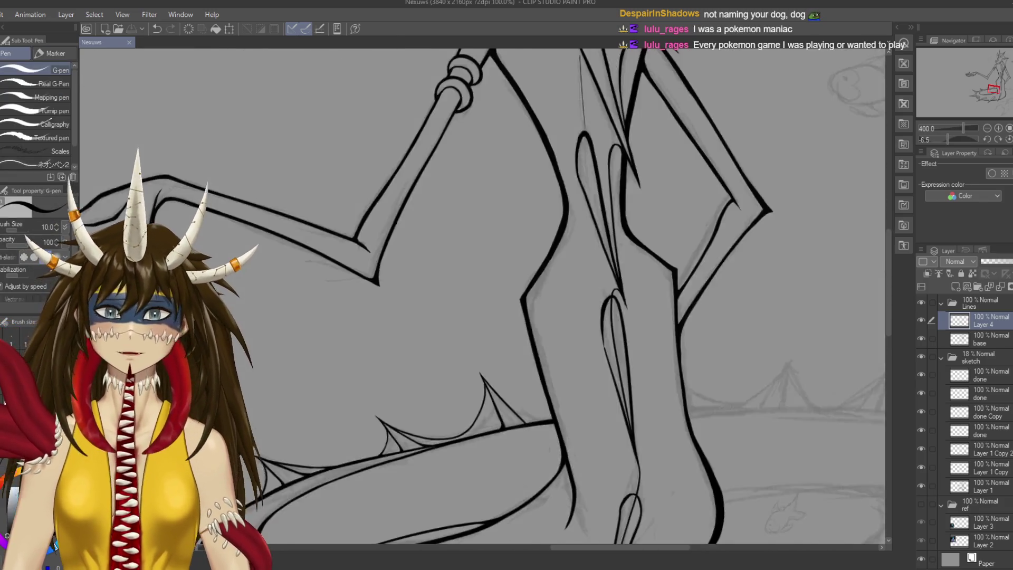
scroll(483, 296, down, 2)
key(r)
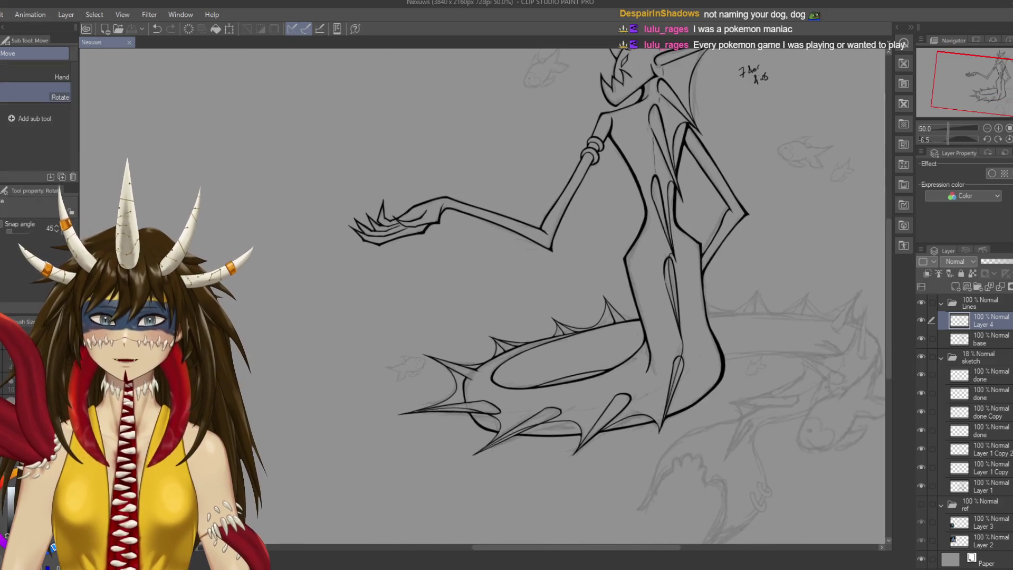
drag(475, 212, 528, 290)
key(p)
scroll(485, 315, down, 1)
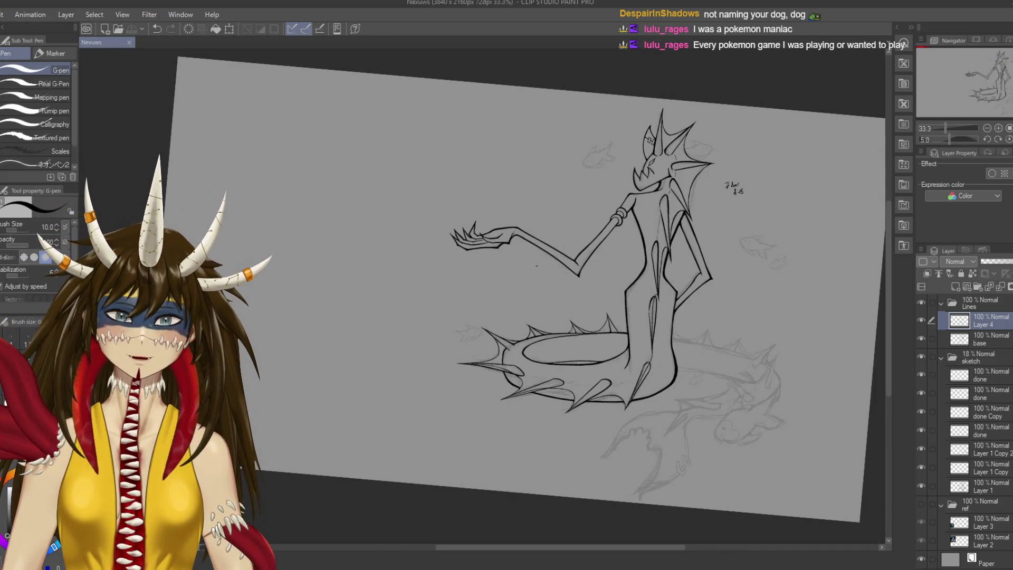
drag(333, 115, 478, 221)
drag(453, 182, 482, 221)
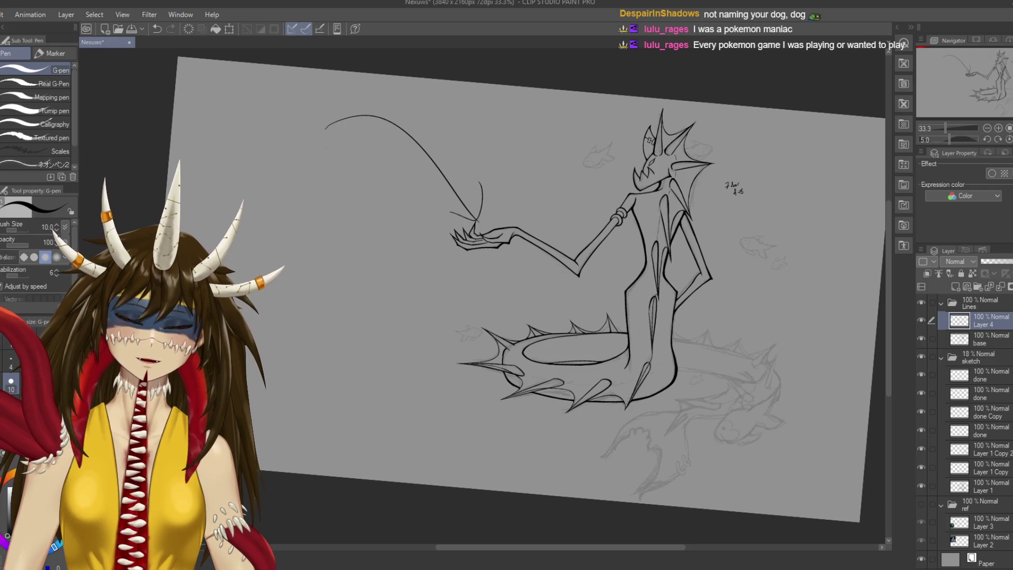
key(ctrl+z)
key(ctrl+z)
mouse_move(373, 126)
mouse_down()
mouse_move(352, 130)
mouse_move(359, 144)
mouse_up()
drag(558, 128, 584, 188)
drag(566, 169, 583, 187)
key(ctrl+z)
key(ctrl+z)
key(ctrl+z)
scroll(699, 208, up, 3)
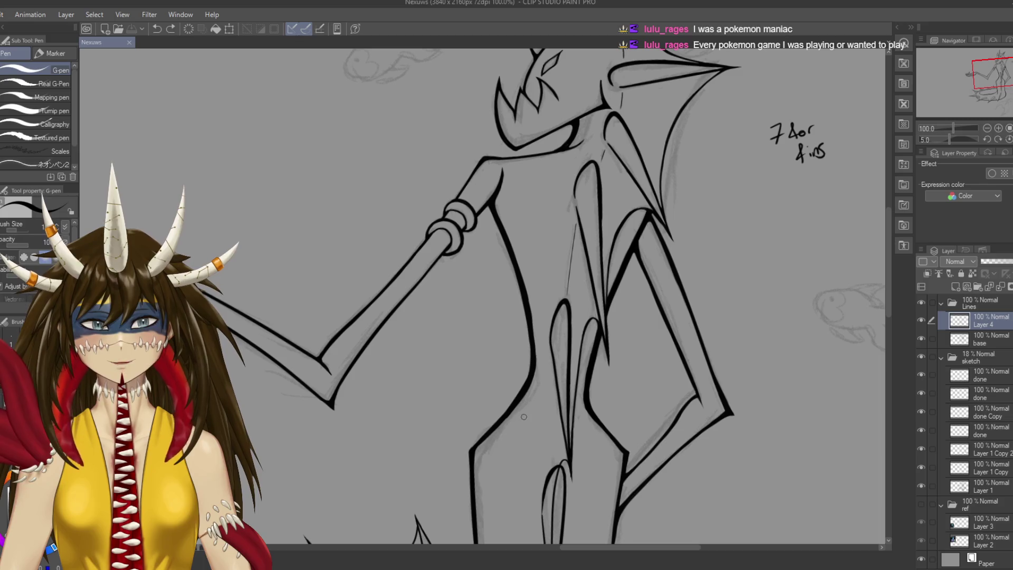
mouse_move(659, 527)
mouse_down()
mouse_move(607, 422)
mouse_move(593, 326)
mouse_up()
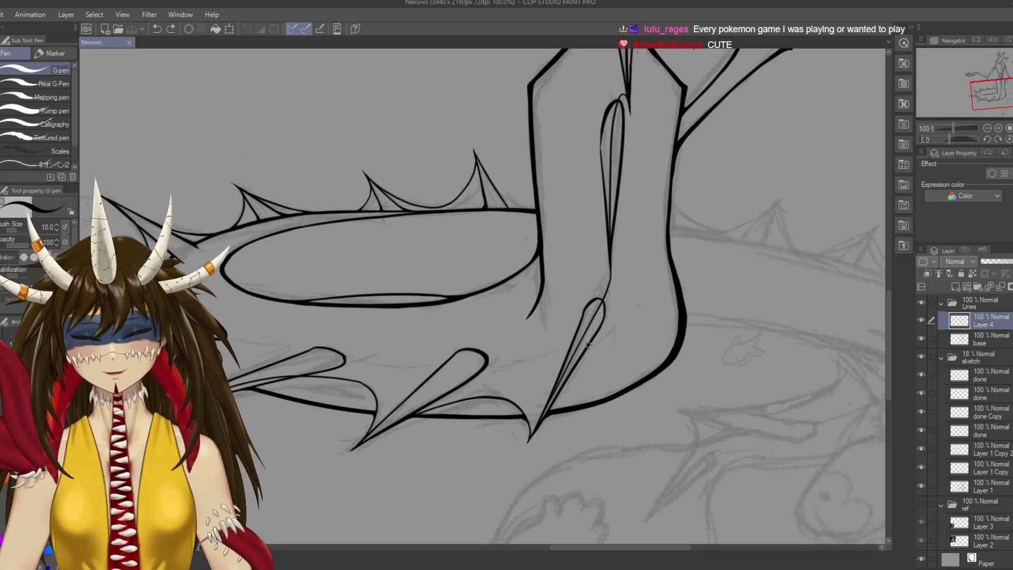
scroll(589, 344, down, 4)
key(r)
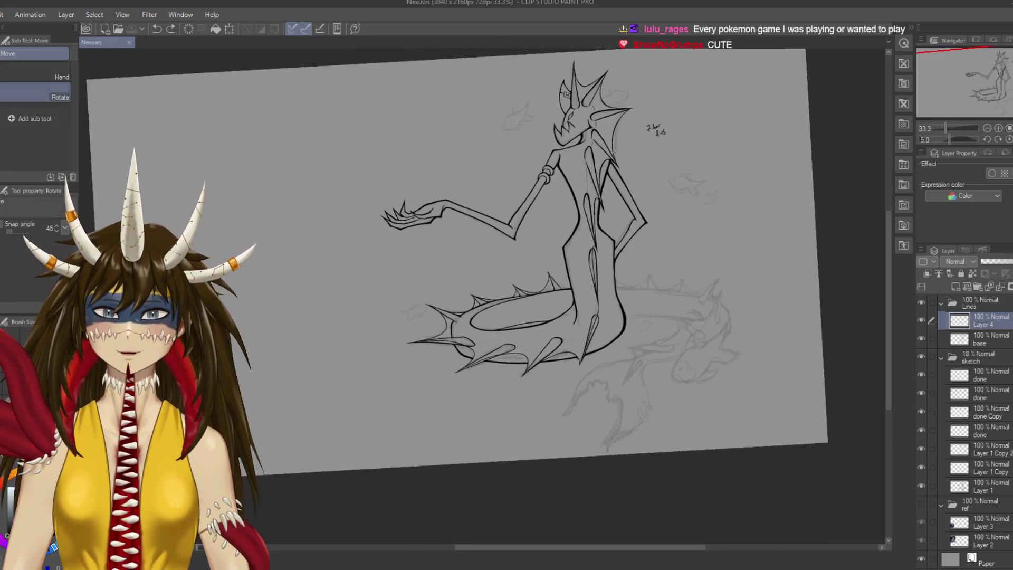
drag(589, 344, 580, 295)
key(p)
drag(483, 427, 515, 462)
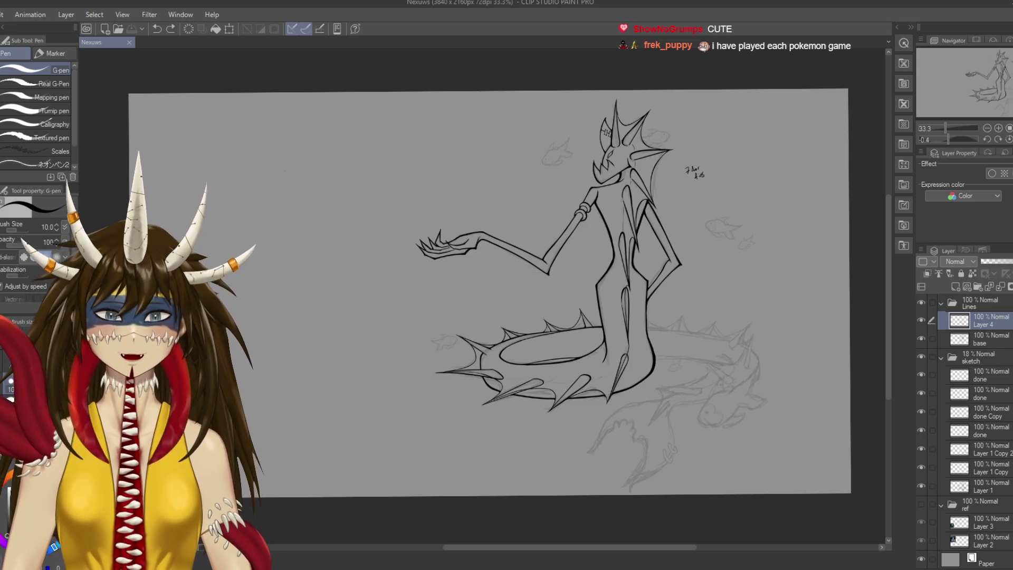
Join the tail line to the leg line and save the drawing
scroll(580, 343, up, 4)
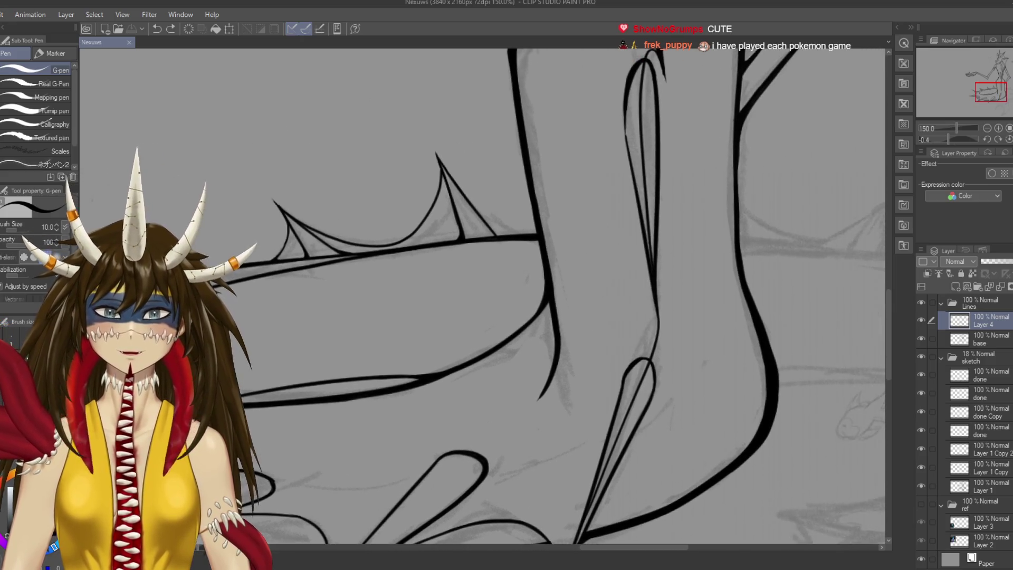
drag(532, 235, 535, 242)
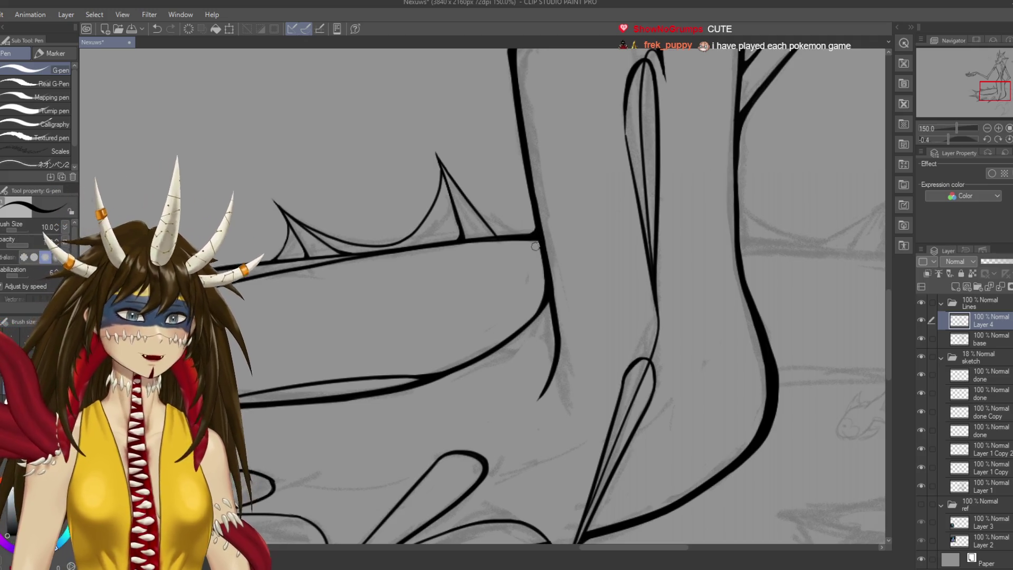
key(ctrl+s)
Ink the thorn spike curve from its tip down to the arm line, redrawing until smooth
drag(534, 237, 532, 347)
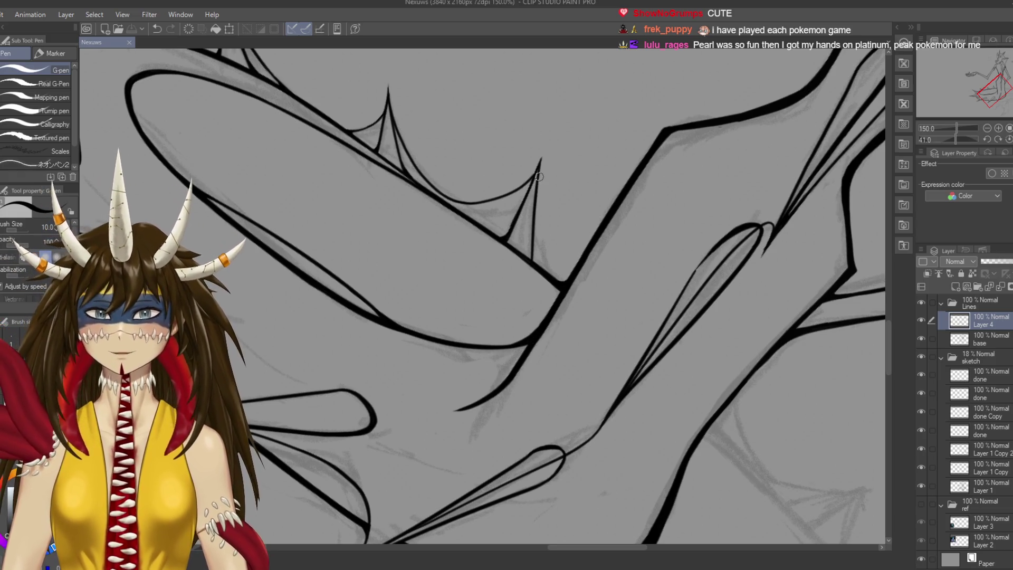
drag(536, 186, 554, 288)
key(ctrl+z)
drag(538, 170, 565, 275)
key(ctrl+z)
drag(538, 170, 566, 274)
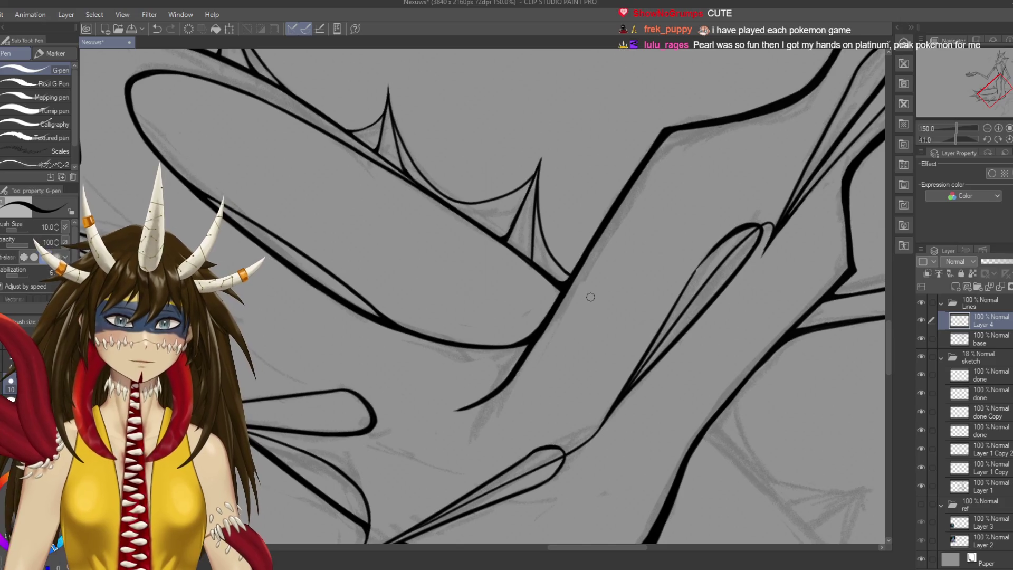
Clean up the joint where the spike meets the arm line, then save
scroll(570, 282, up, 4)
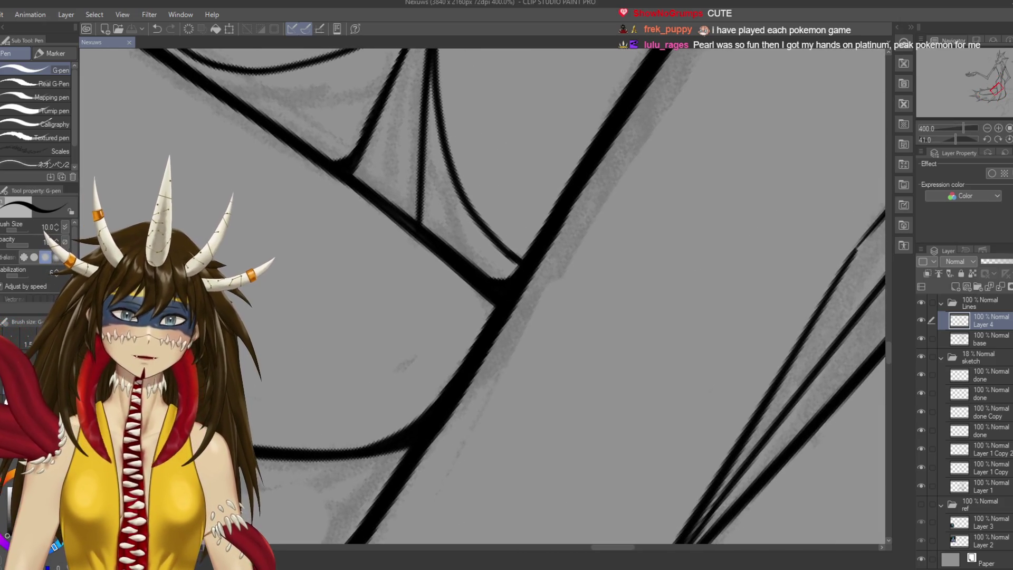
drag(519, 264, 525, 253)
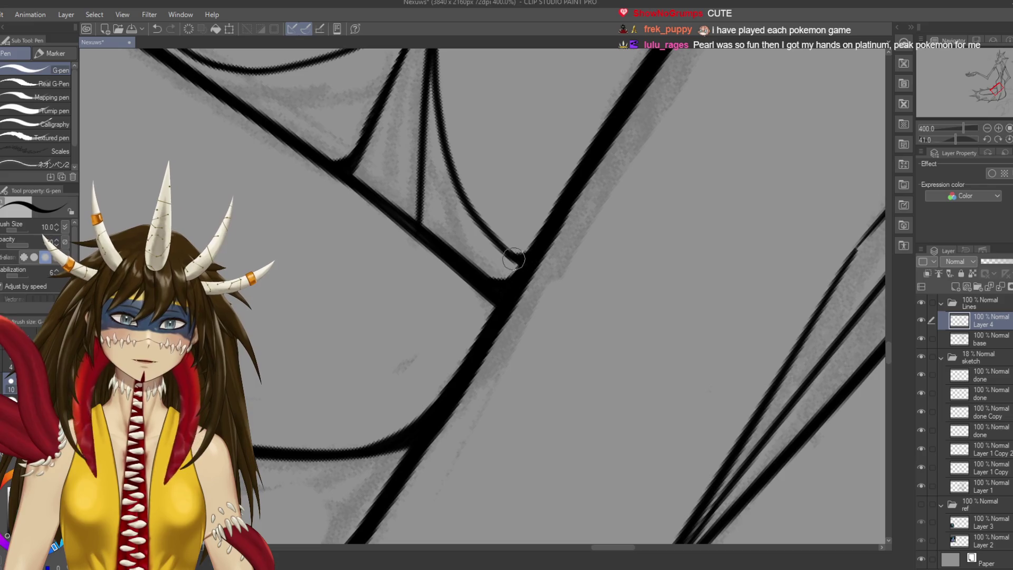
drag(501, 243, 522, 261)
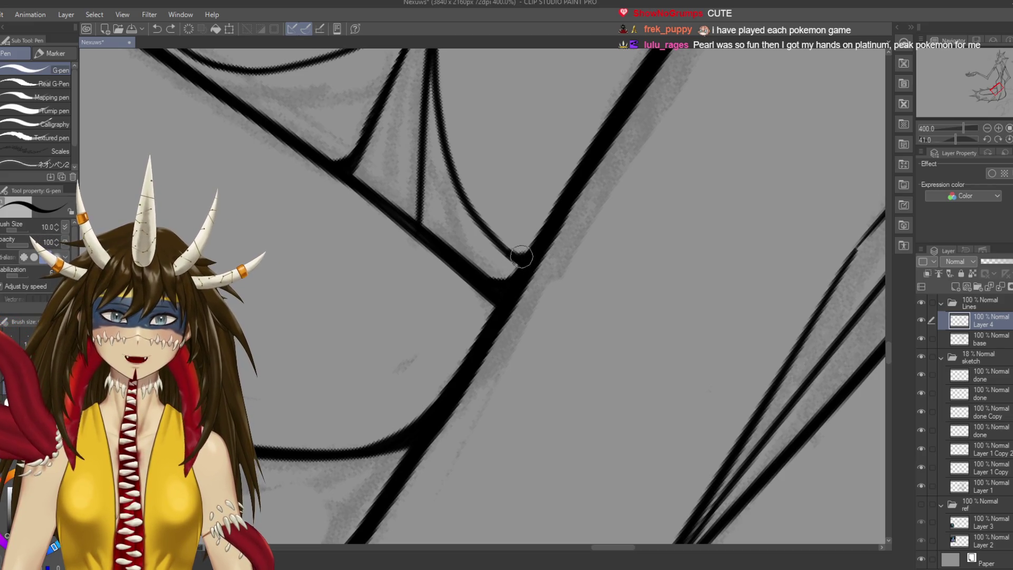
drag(420, 13, 457, 156)
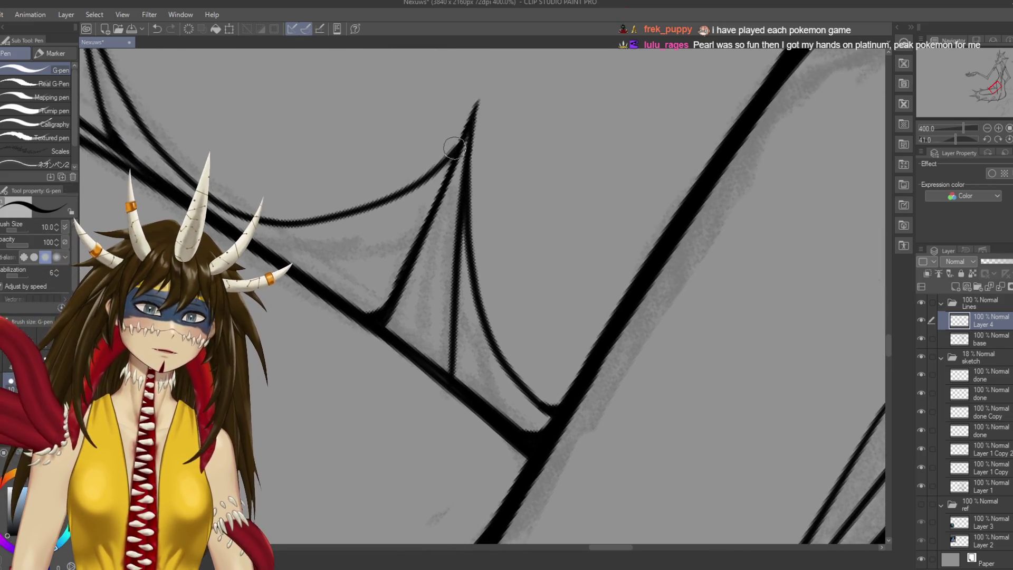
key(ctrl+s)
Level the canvas, zoom in on the limb, and rotate to match its angle
key(ctrl+minus)
key(ctrl+minus)
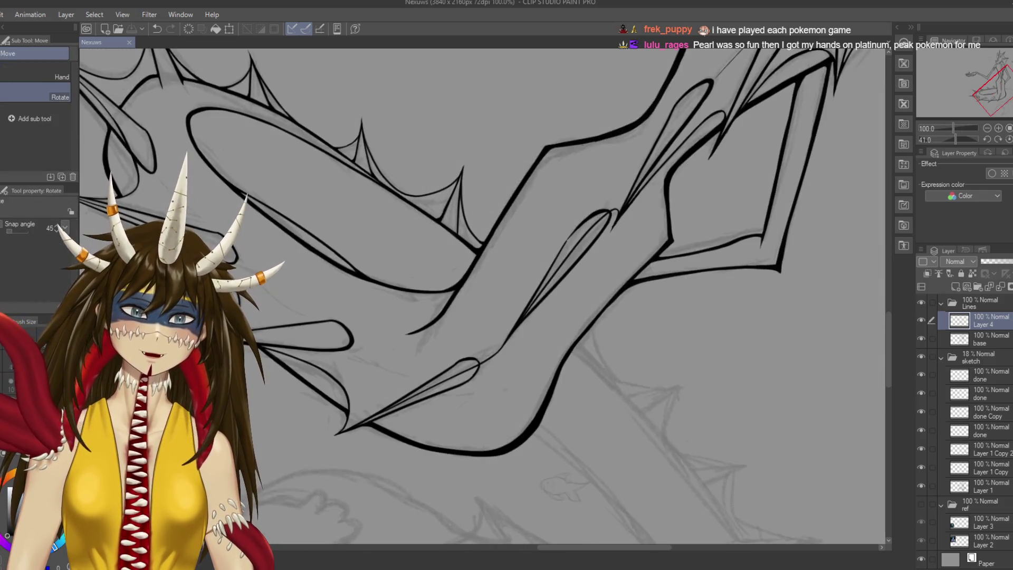
drag(308, 407, 268, 392)
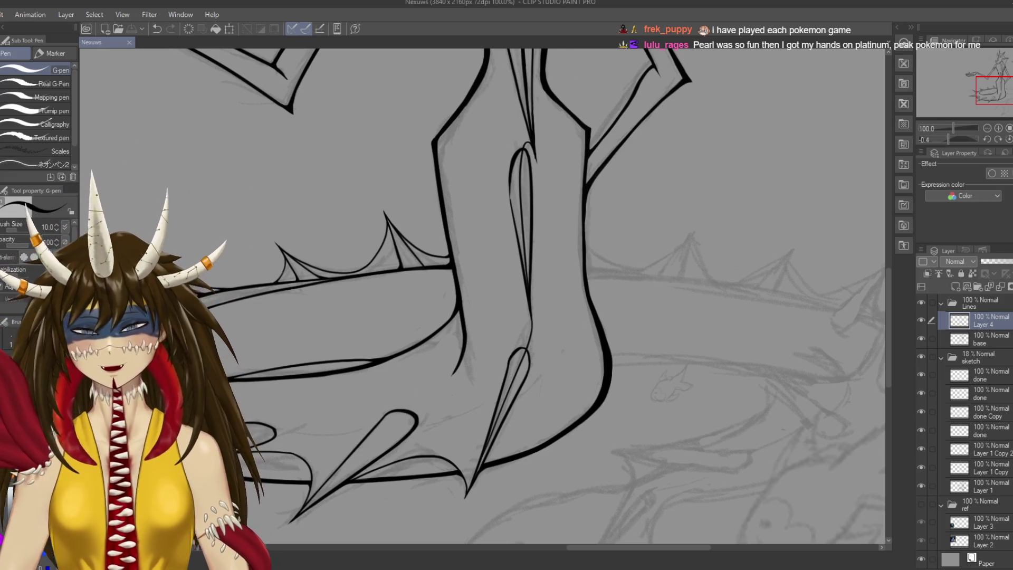
key(ctrl+plus)
drag(475, 185, 475, 370)
mouse_move(686, 370)
mouse_down()
mouse_move(665, 295)
mouse_move(606, 211)
mouse_up()
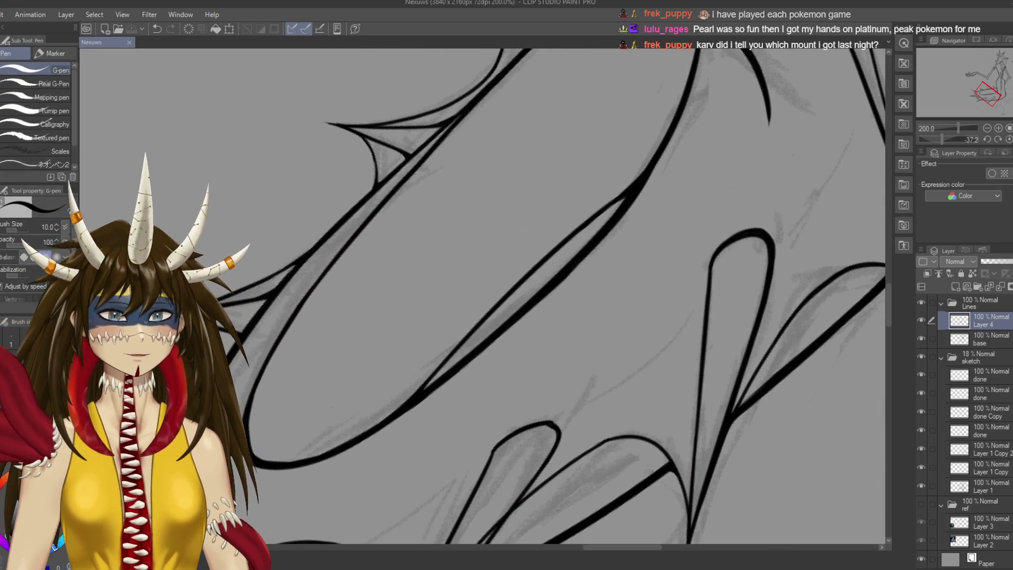
Toggle the Lines folder to check the sketch, then select the base layer
click(986, 338)
click(987, 321)
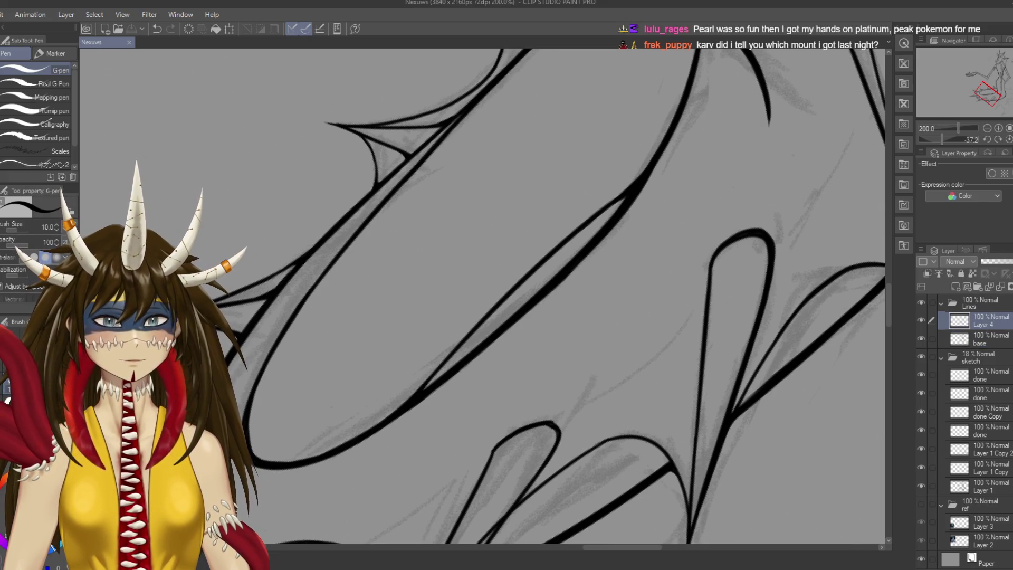
click(921, 302)
click(921, 303)
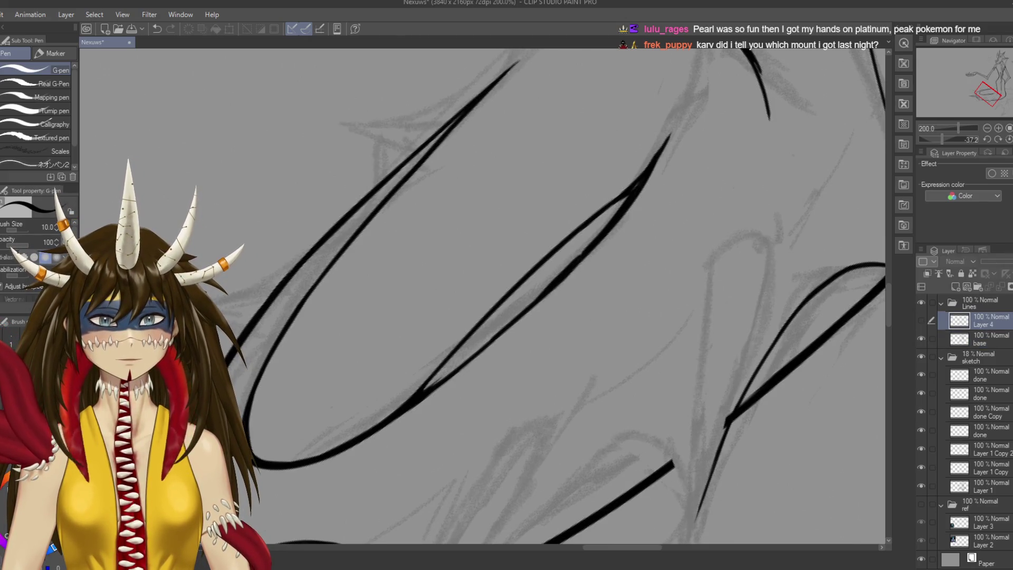
click(987, 338)
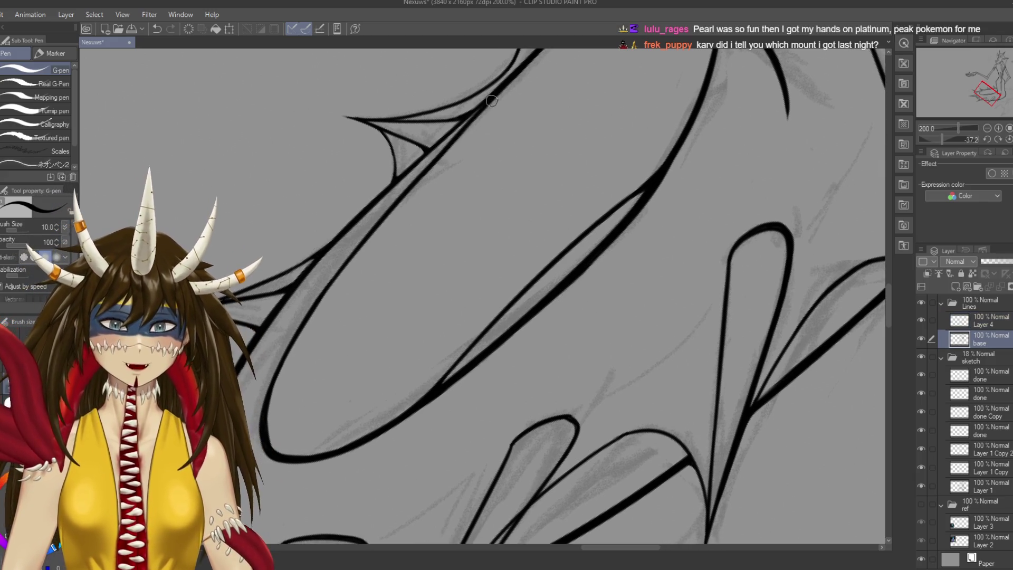
At G-pen size 17, re-ink the limb's long outline running down-left
key(bracketright)
key(bracketright)
key(bracketright)
drag(512, 83, 404, 203)
key(ctrl+z)
drag(515, 83, 375, 237)
drag(416, 178, 316, 310)
drag(341, 262, 281, 384)
key(ctrl+z)
drag(334, 274, 282, 379)
key(ctrl+z)
drag(340, 275, 294, 330)
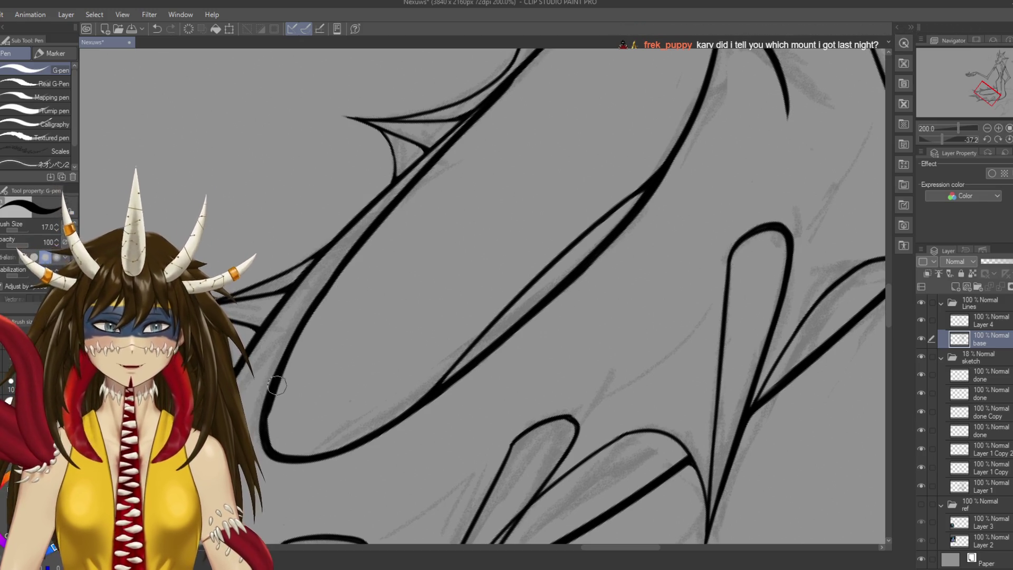
Thicken the inner curve of the limb and save
drag(277, 385, 259, 288)
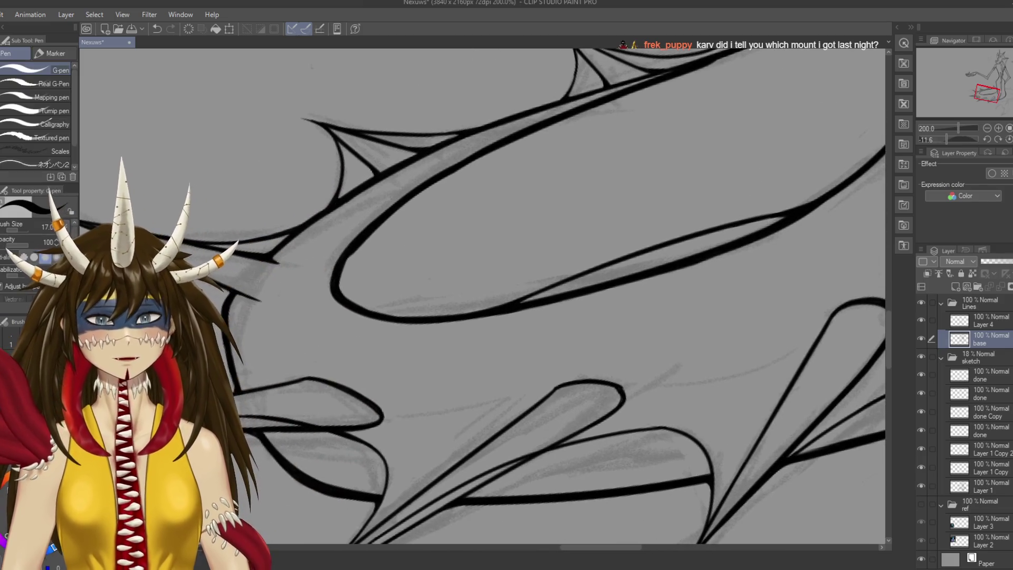
drag(359, 240, 334, 293)
key(ctrl+z)
drag(360, 240, 342, 283)
key(ctrl+z)
mouse_move(356, 243)
mouse_down()
mouse_move(340, 267)
mouse_move(356, 304)
mouse_move(349, 294)
mouse_up()
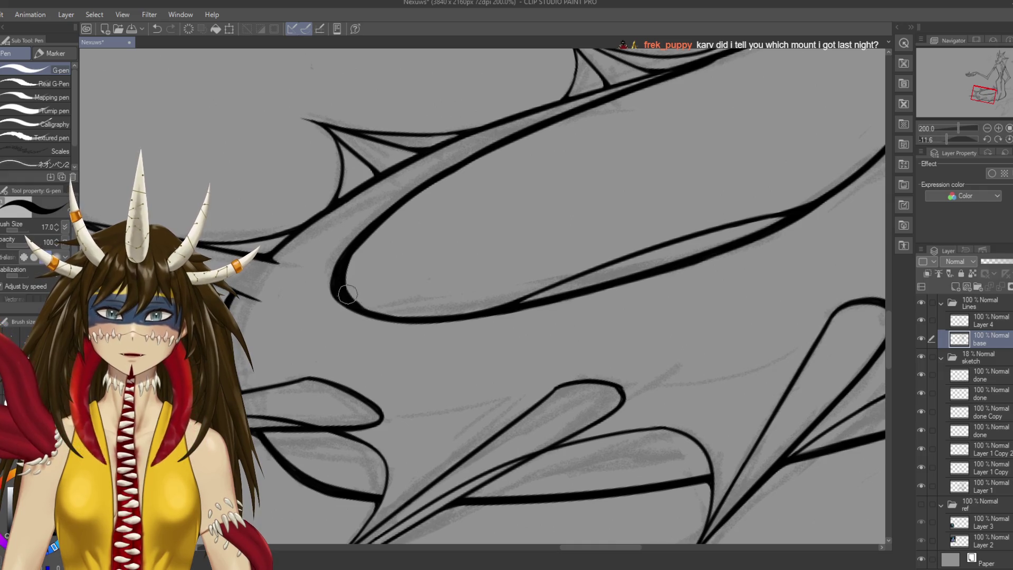
key(ctrl+s)
Re-ink the upper body contour in thicker line and save
scroll(483, 296, up, 5)
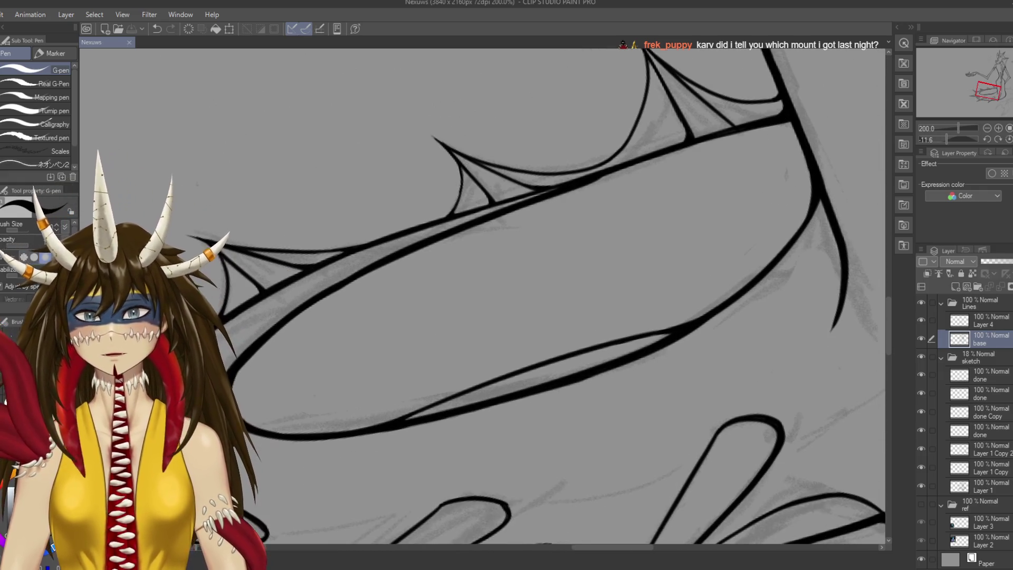
drag(605, 174, 633, 157)
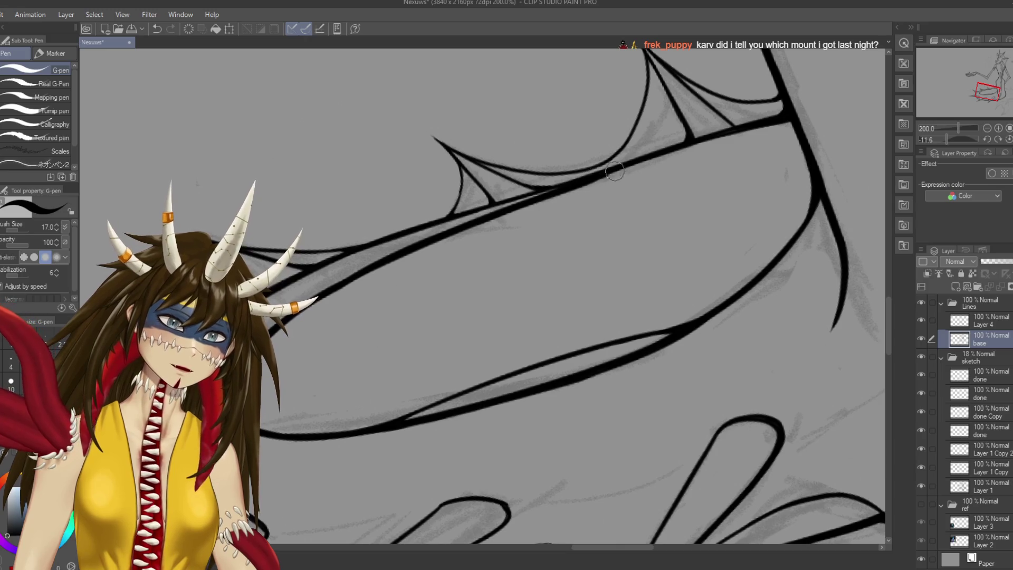
key(ctrl+z)
drag(590, 180, 726, 138)
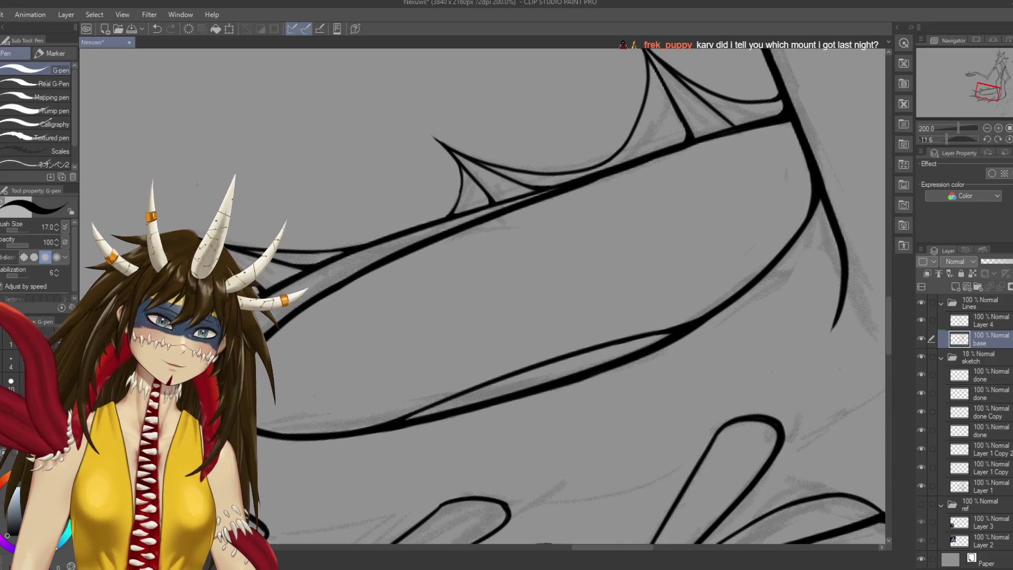
key(ctrl+z)
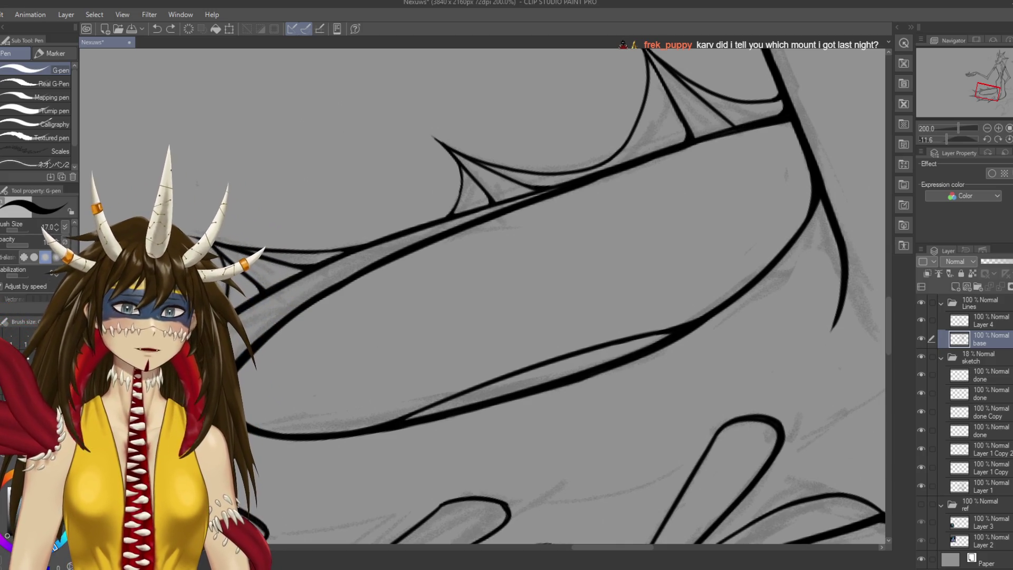
drag(634, 166, 599, 180)
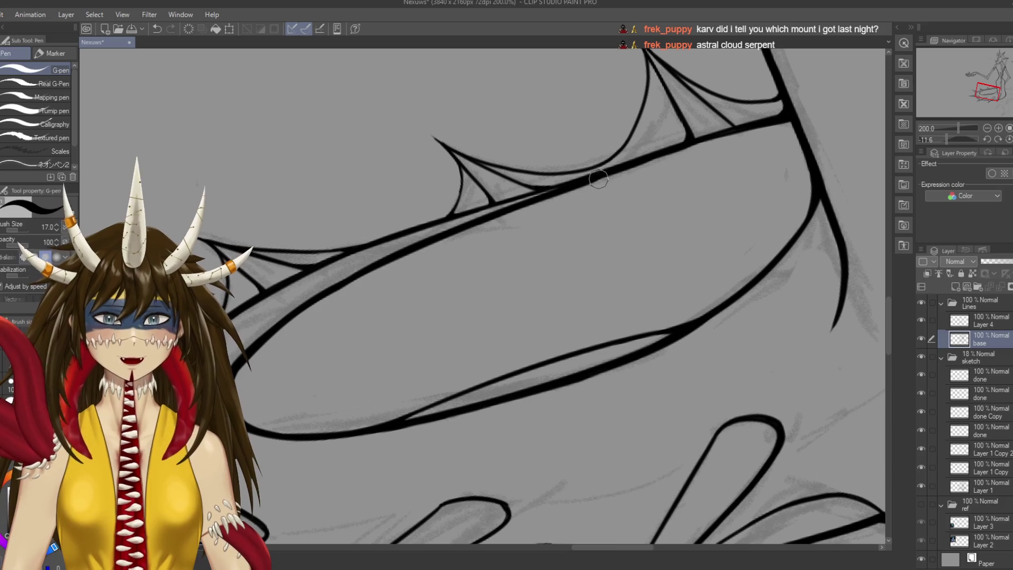
key(ctrl+s)
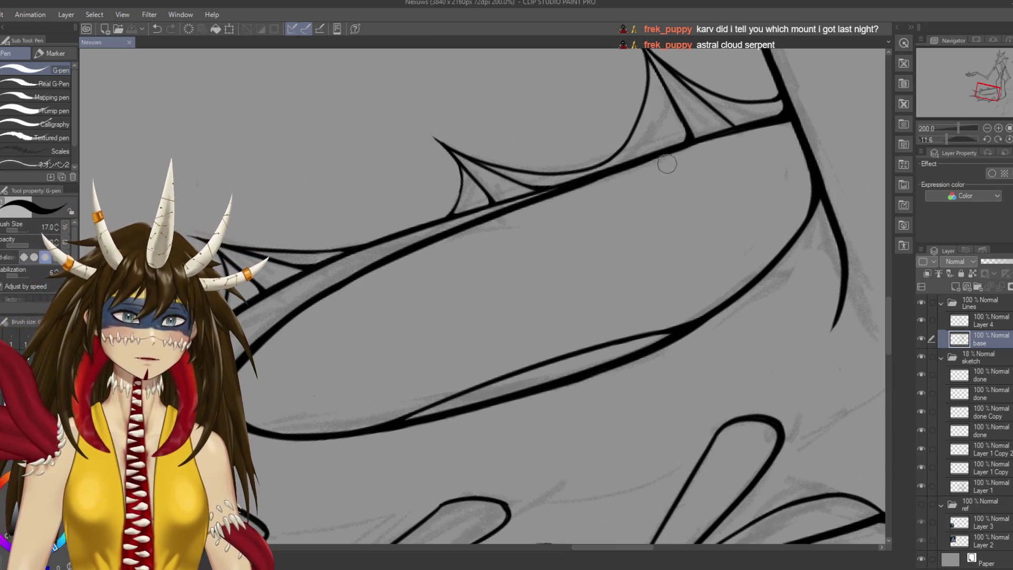
Thicken the ink at the upper contour junction and save
drag(686, 143, 712, 138)
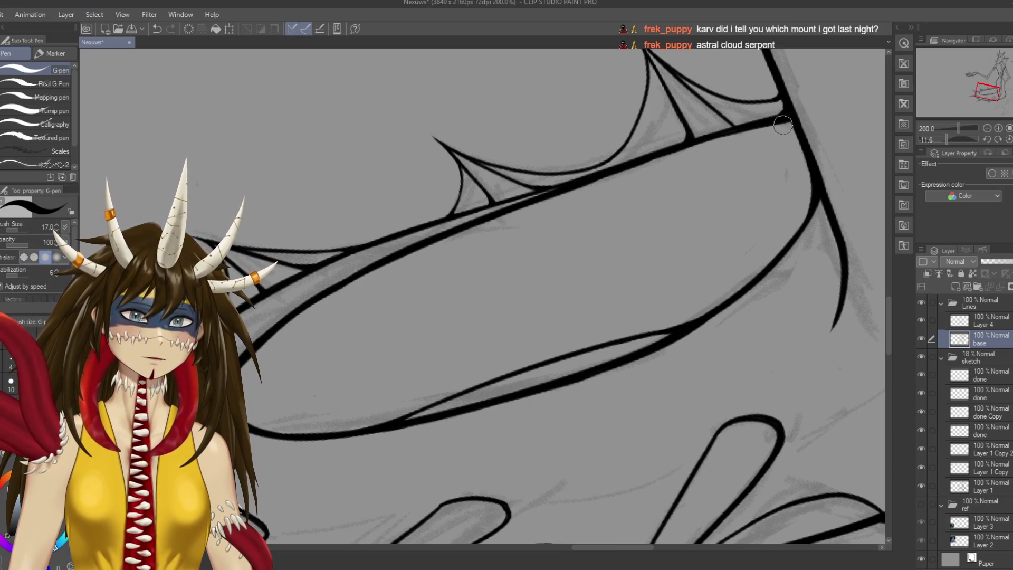
key(ctrl+z)
drag(790, 119, 774, 127)
key(ctrl+s)
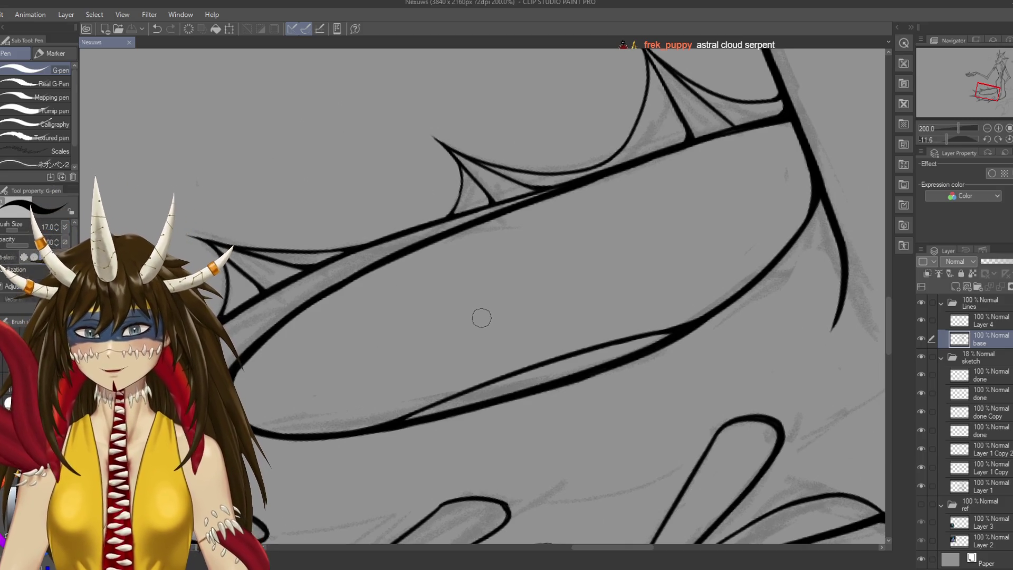
Switch to the pencil, zoom out to view the whole creature, and save
key(p)
key(p)
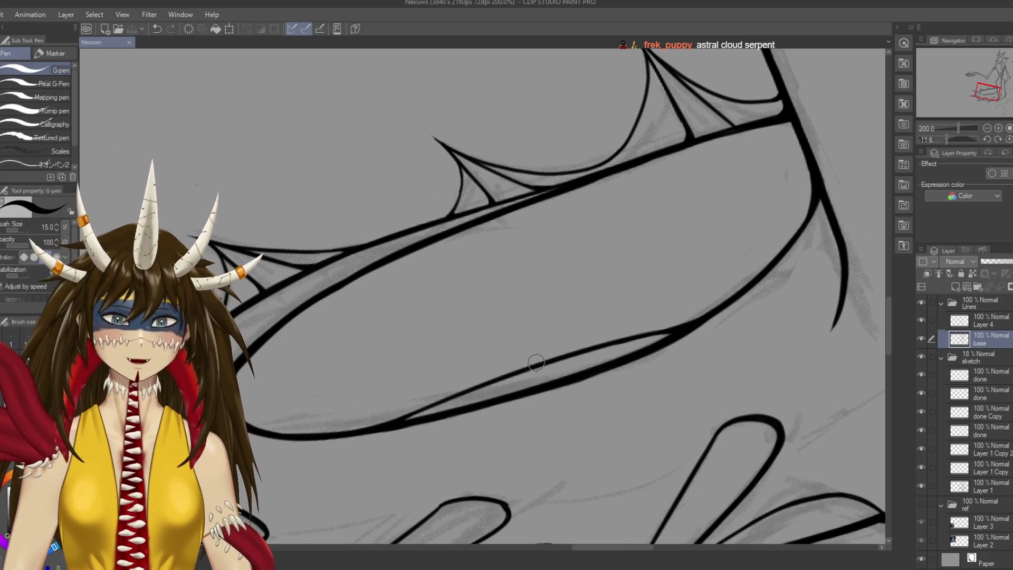
scroll(535, 347, down, 3)
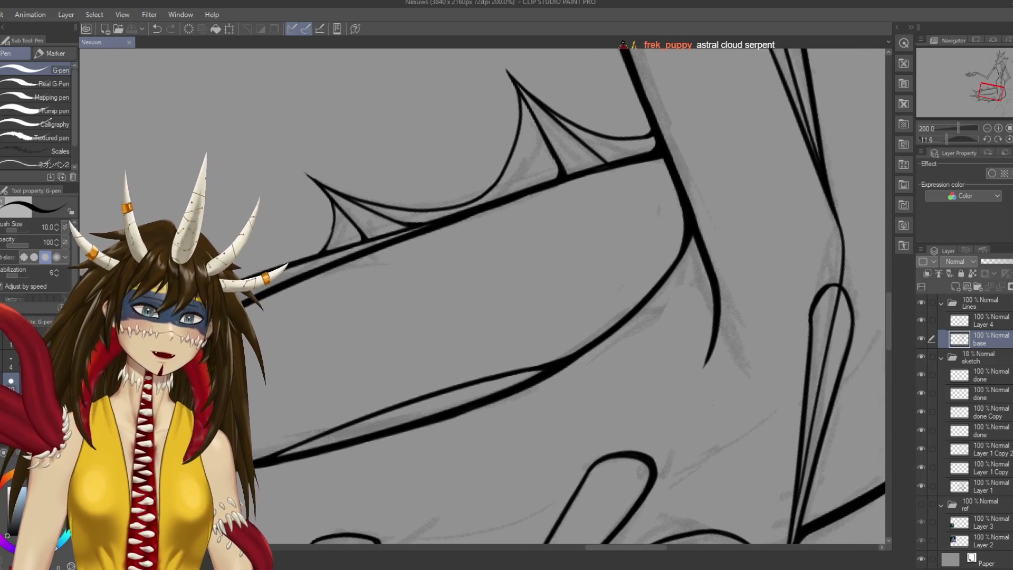
scroll(434, 421, down, 2)
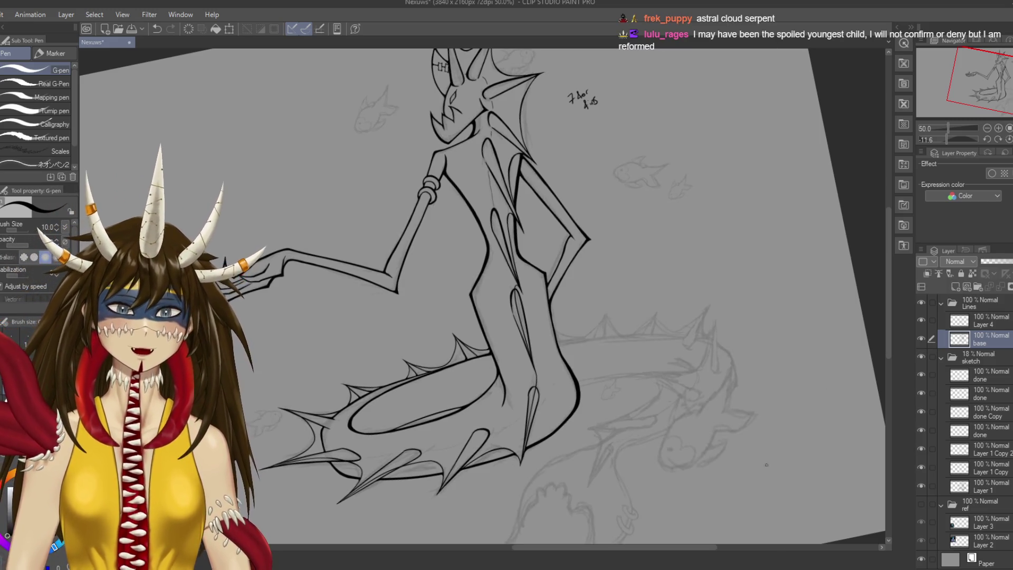
key(ctrl+s)
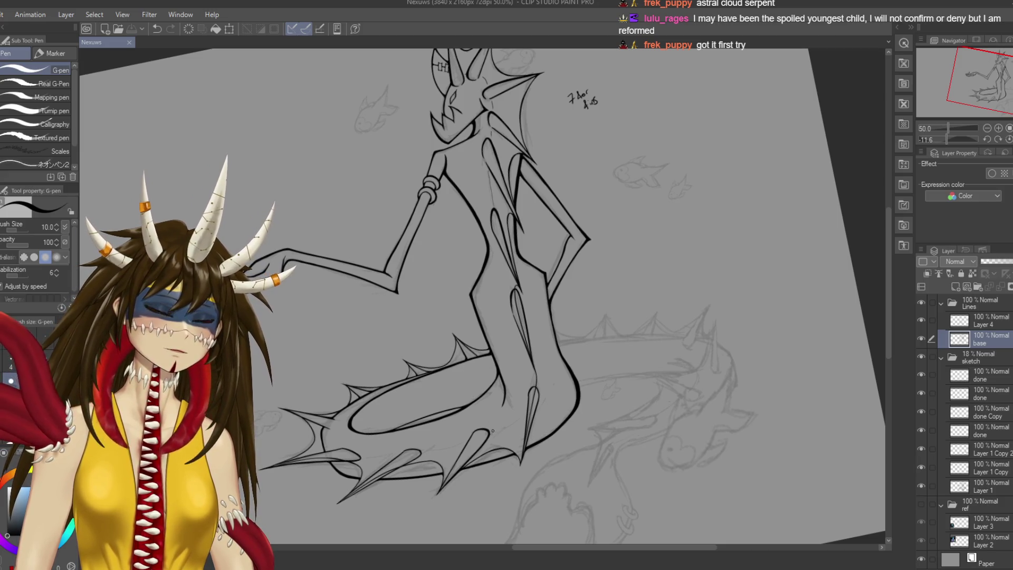